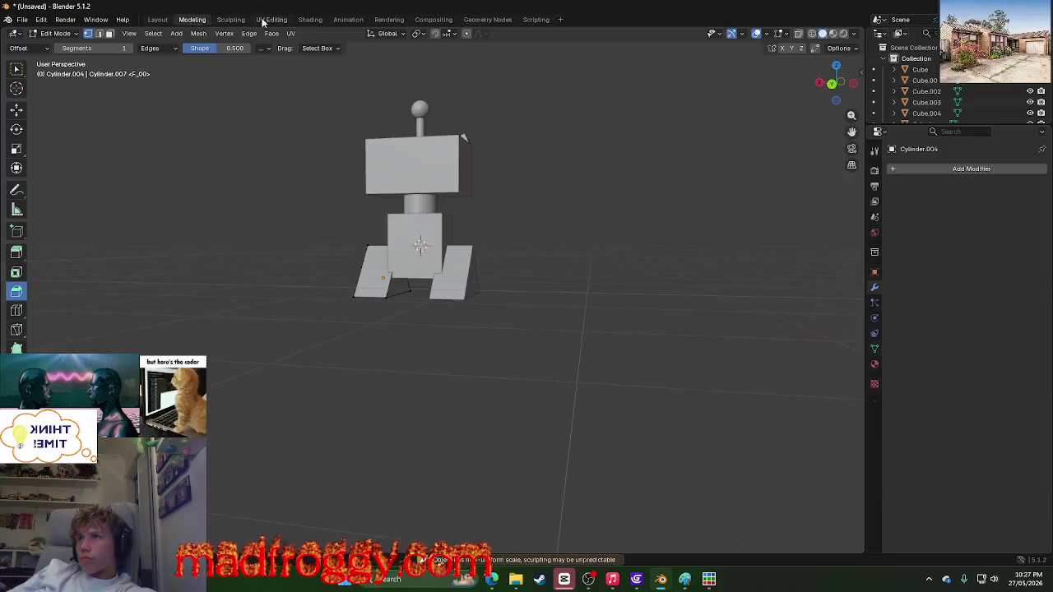
# Step: Switch to UV Editing and show the leg's Material.011 settings with its Background surface
pyautogui.click(702, 454)
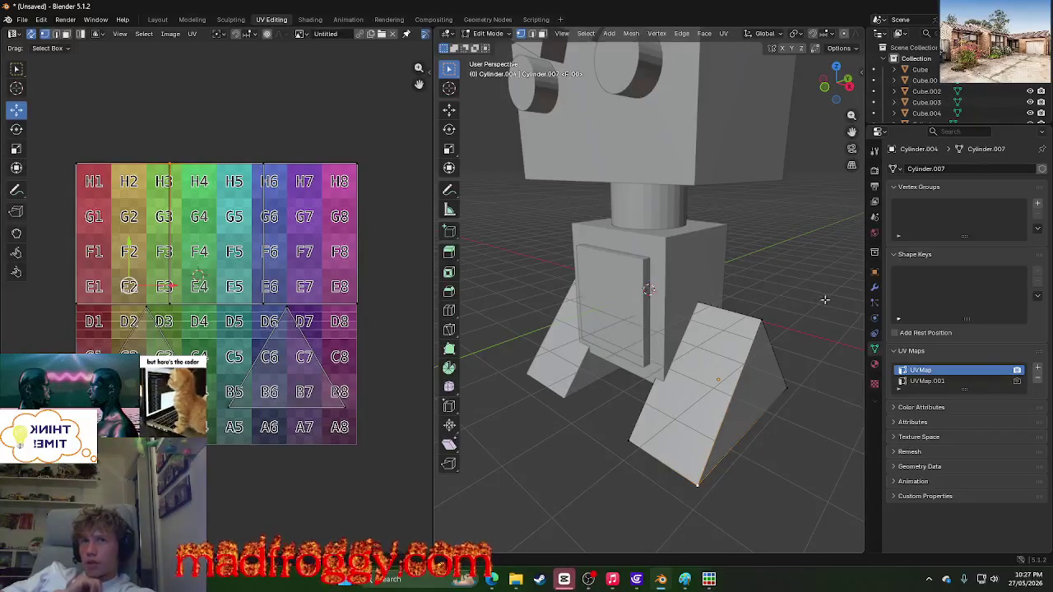
pyautogui.doubleClick(926, 169)
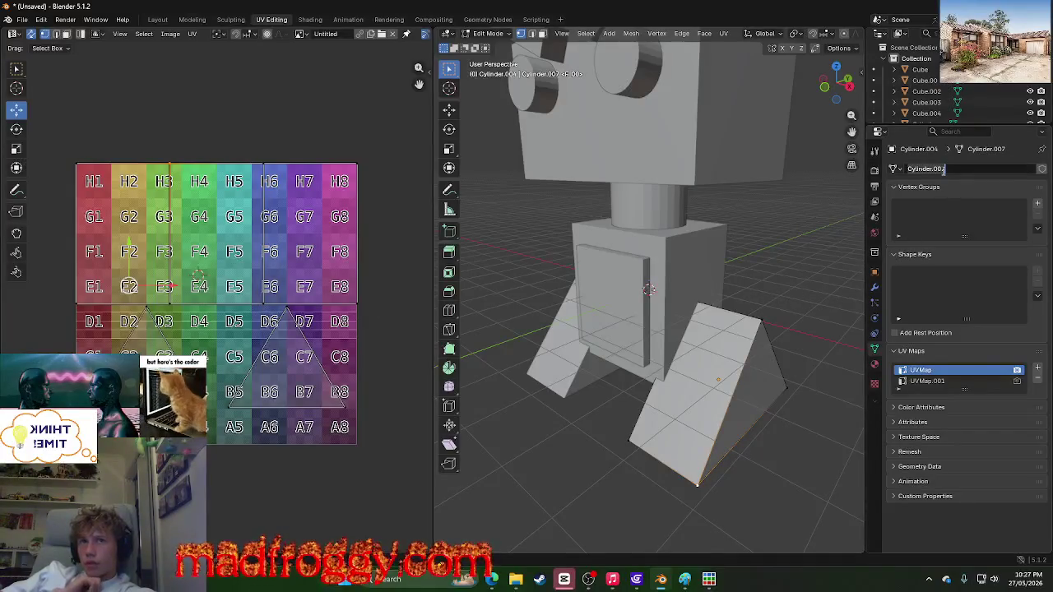
pyautogui.click(893, 170)
pyautogui.press('Escape')
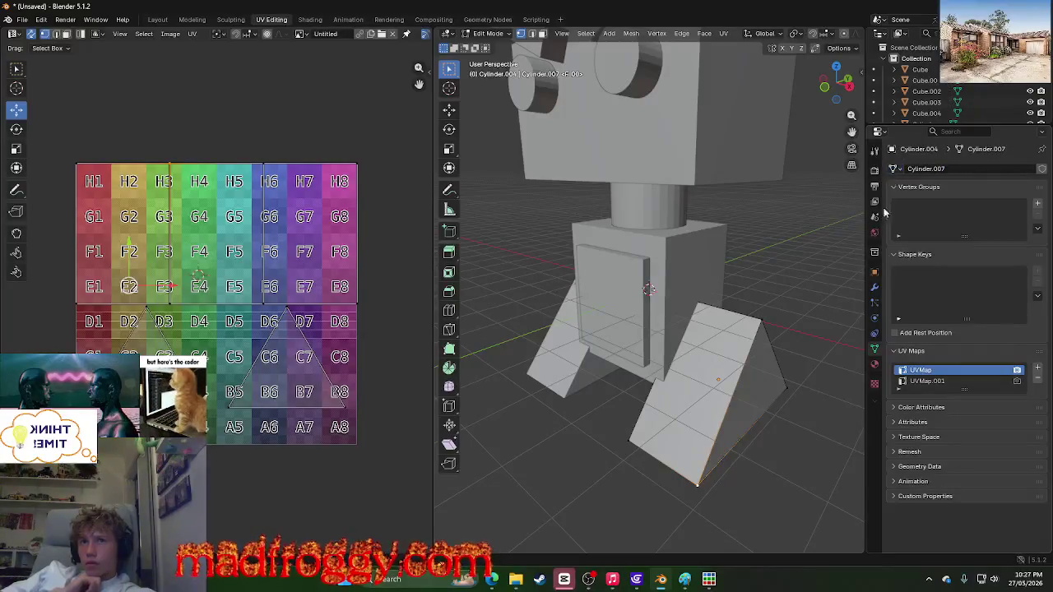
pyautogui.click(876, 384)
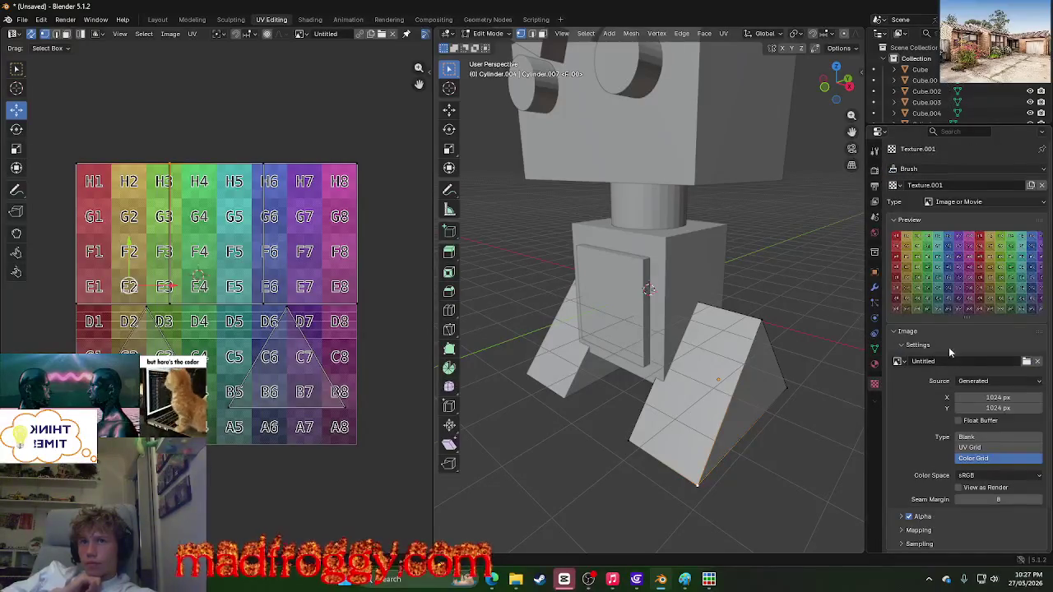
pyautogui.click(875, 363)
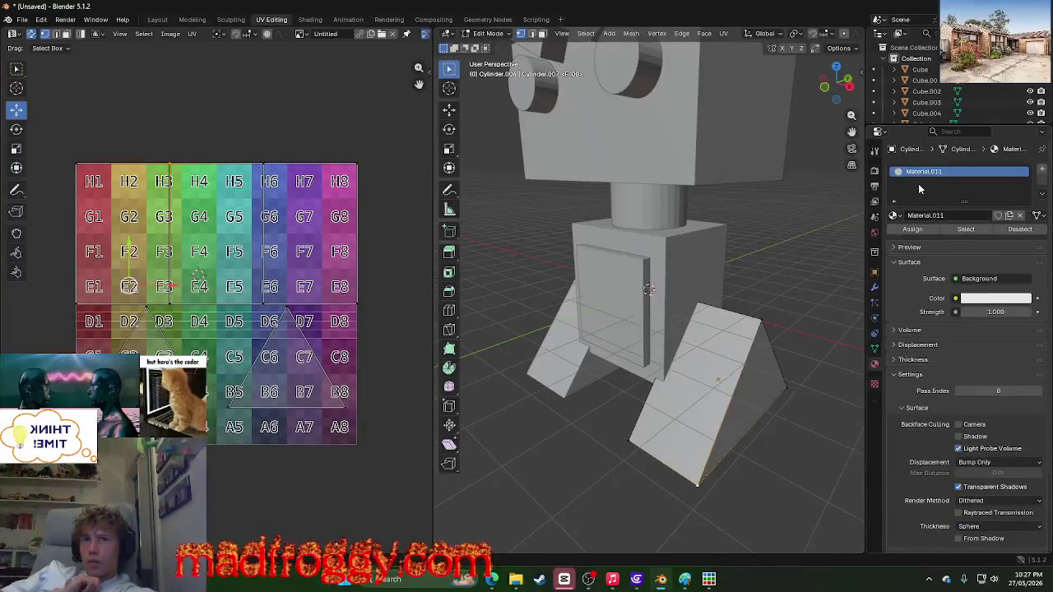
# Step: Assign Material.011 to the selected leg faces
pyautogui.click(912, 230)
pyautogui.click(221, 321)
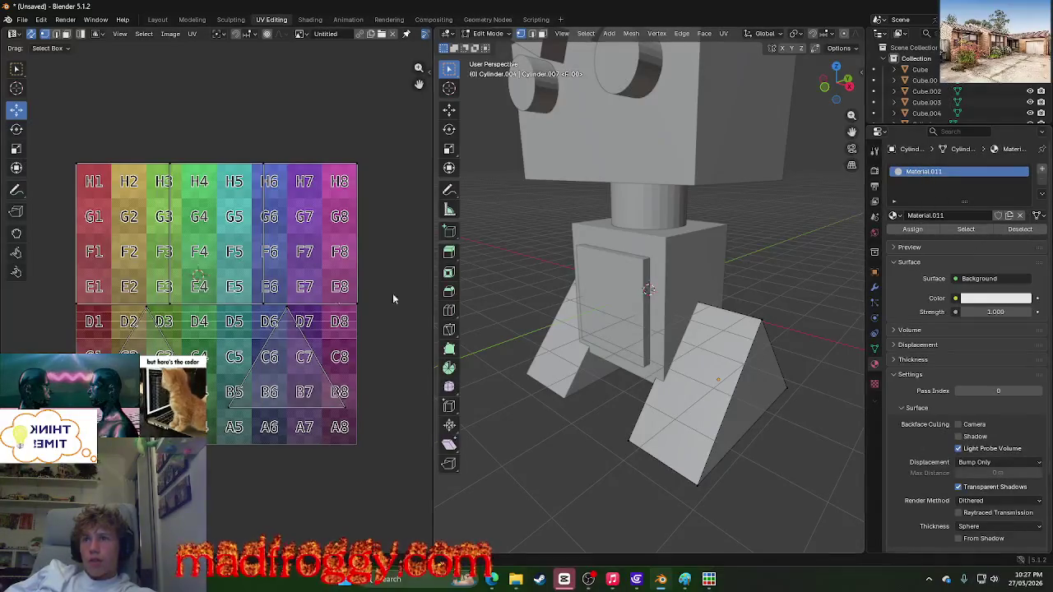
pyautogui.scroll(-3, 892, 206)
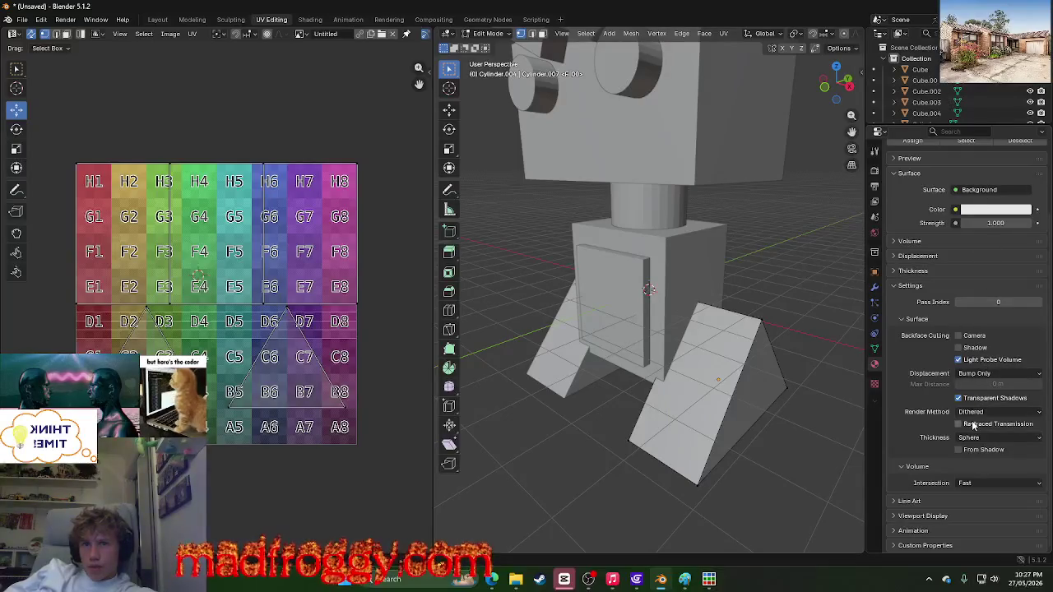
pyautogui.scroll(3, 978, 180)
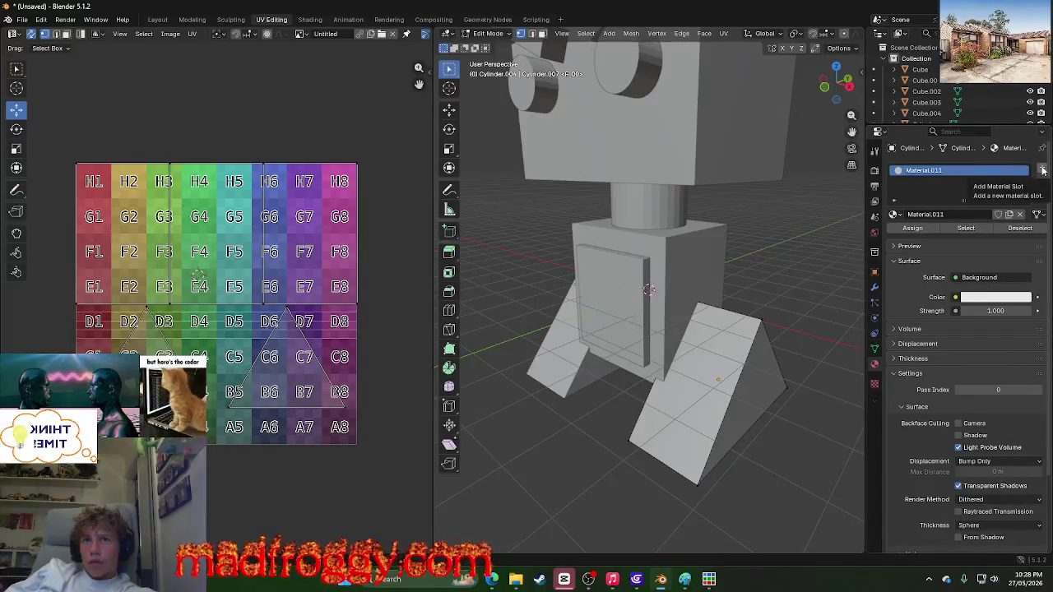
# Step: Browse the slot filter, material list and shader menu, keeping Material.011 with Background
pyautogui.click(893, 201)
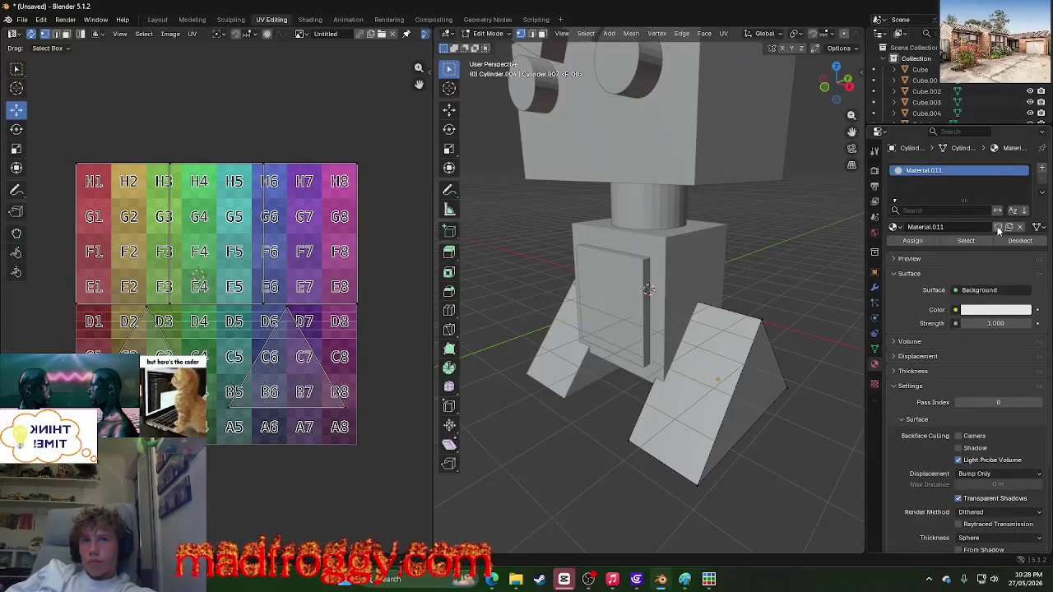
pyautogui.click(894, 203)
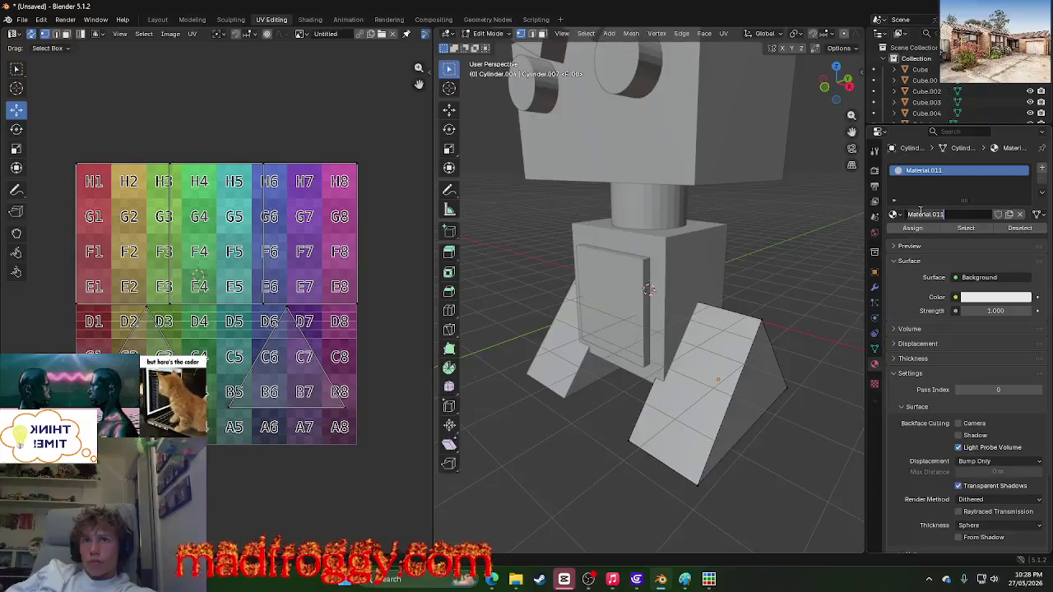
pyautogui.click(895, 214)
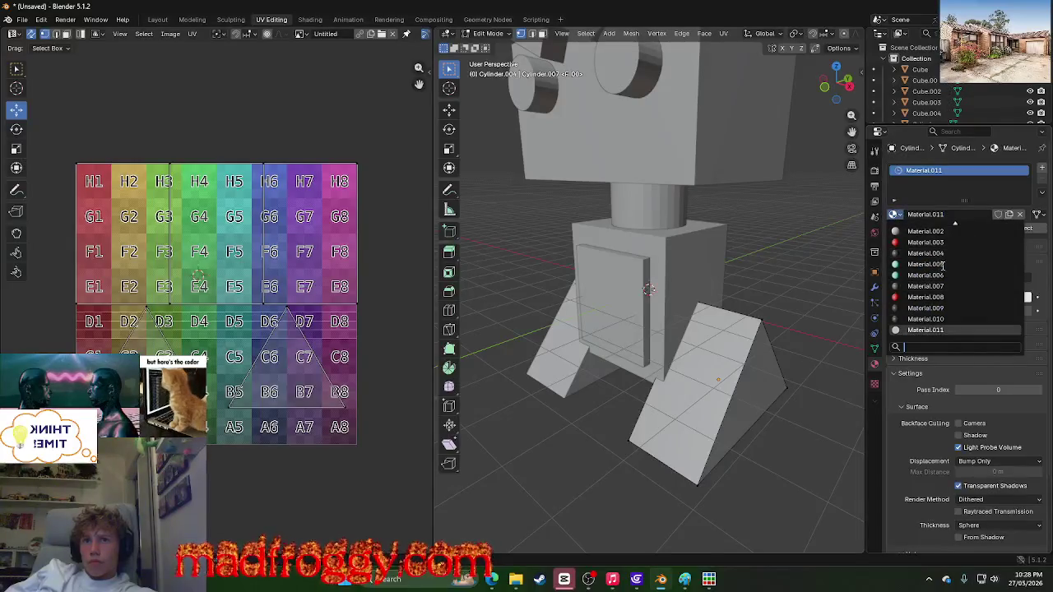
pyautogui.click(960, 195)
pyautogui.click(954, 278)
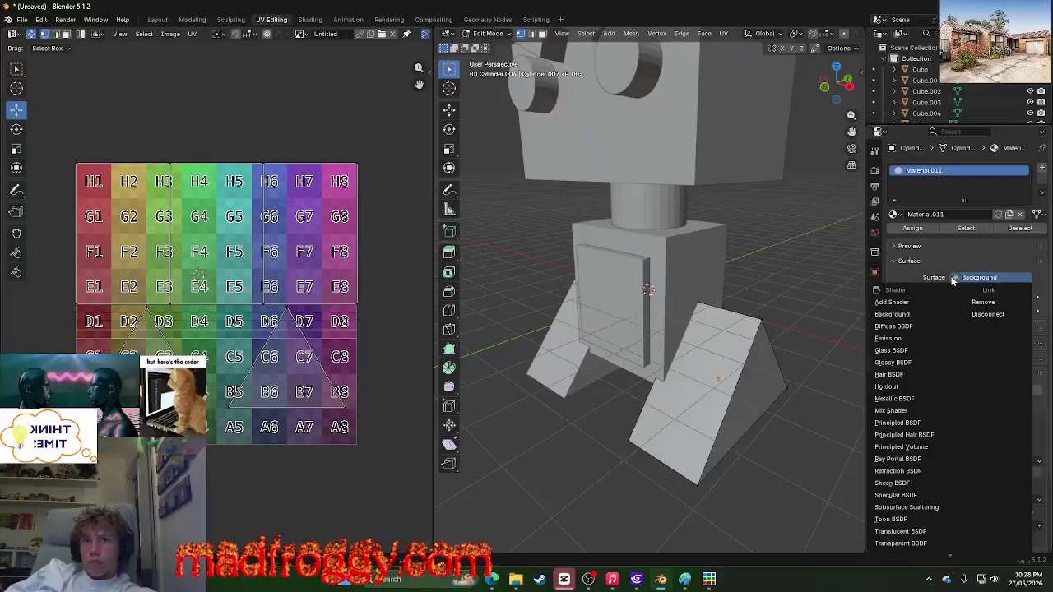
pyautogui.click(952, 279)
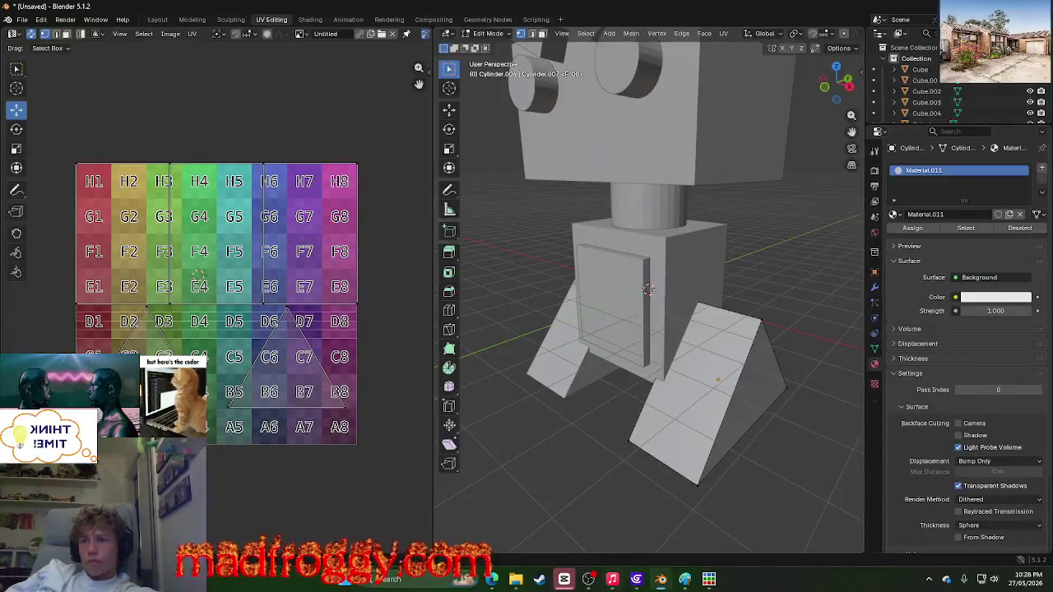
pyautogui.moveTo(491, 579)
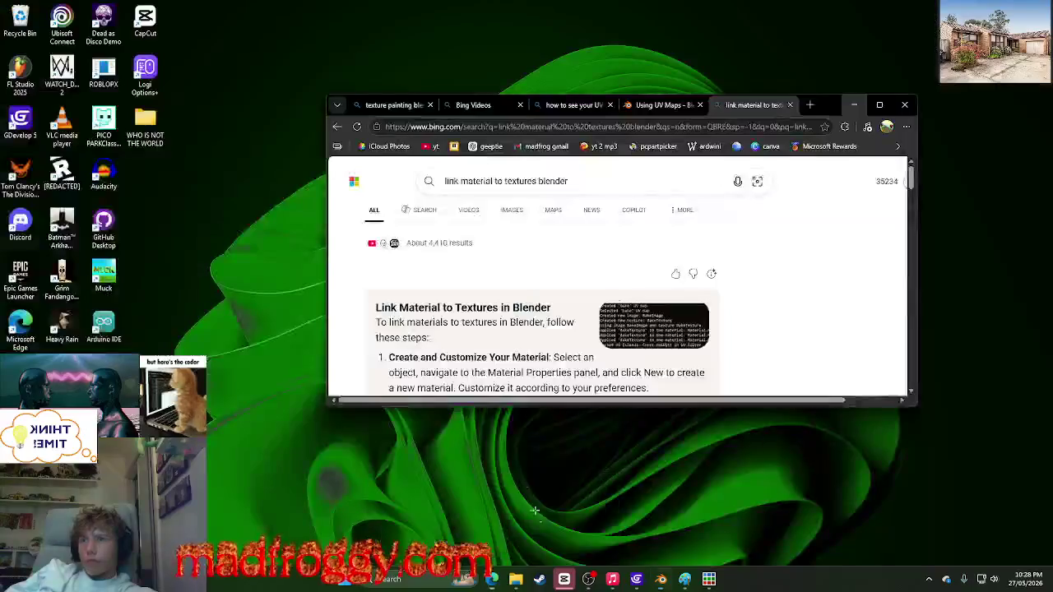
# Step: Search Bing for 'give material textures blender'
pyautogui.click(556, 528)
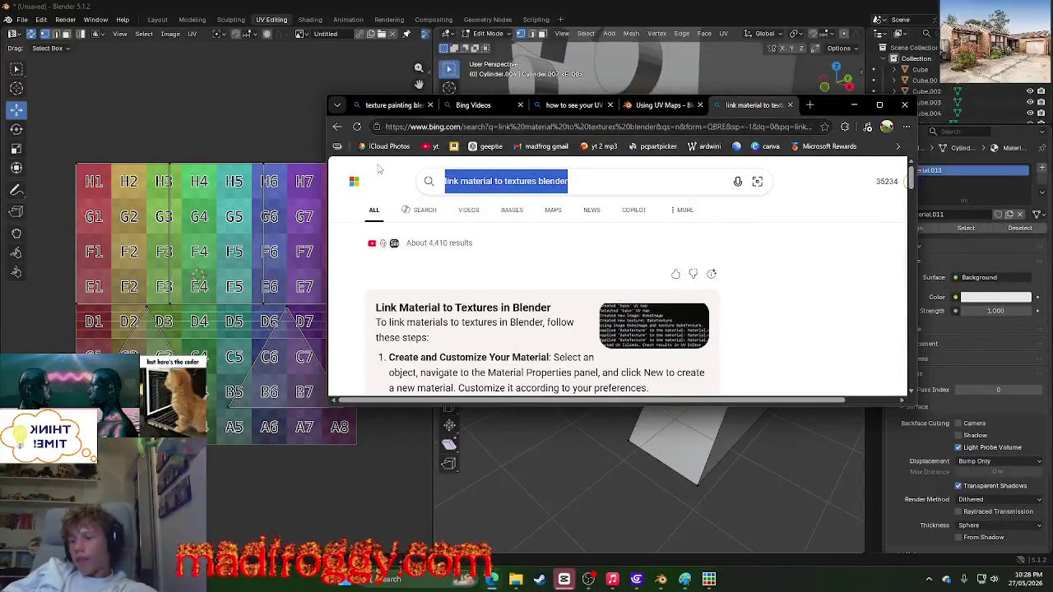
pyautogui.write('give matera')
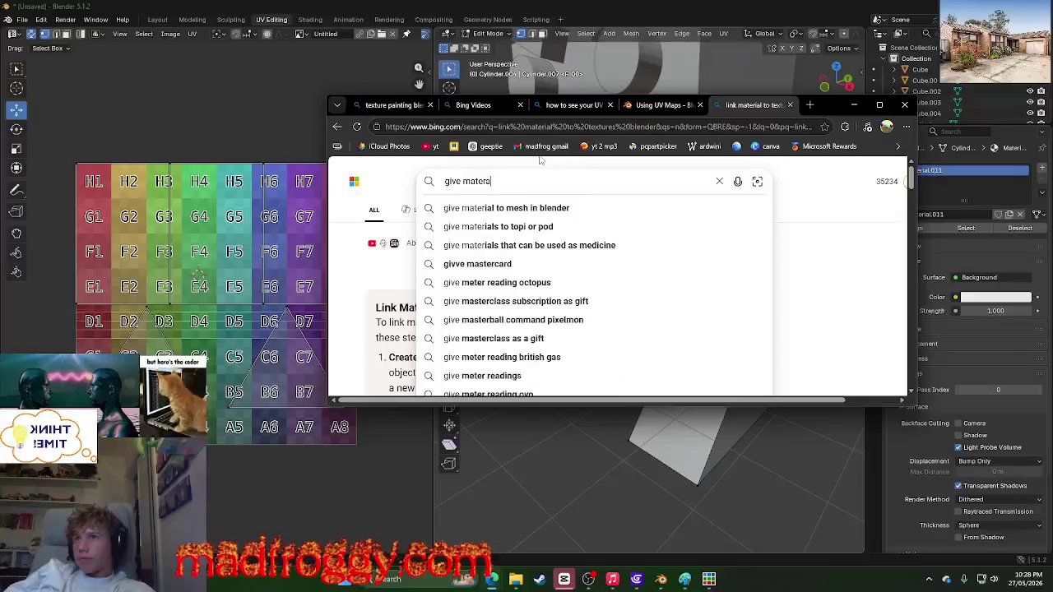
pyautogui.write('l texture blender')
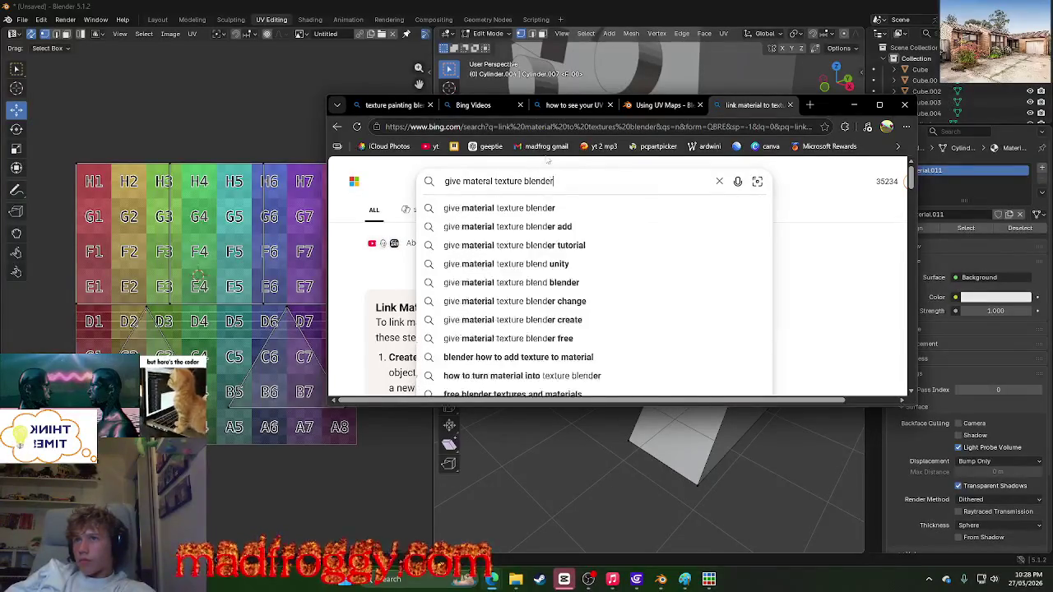
pyautogui.press('Return')
pyautogui.click(505, 269)
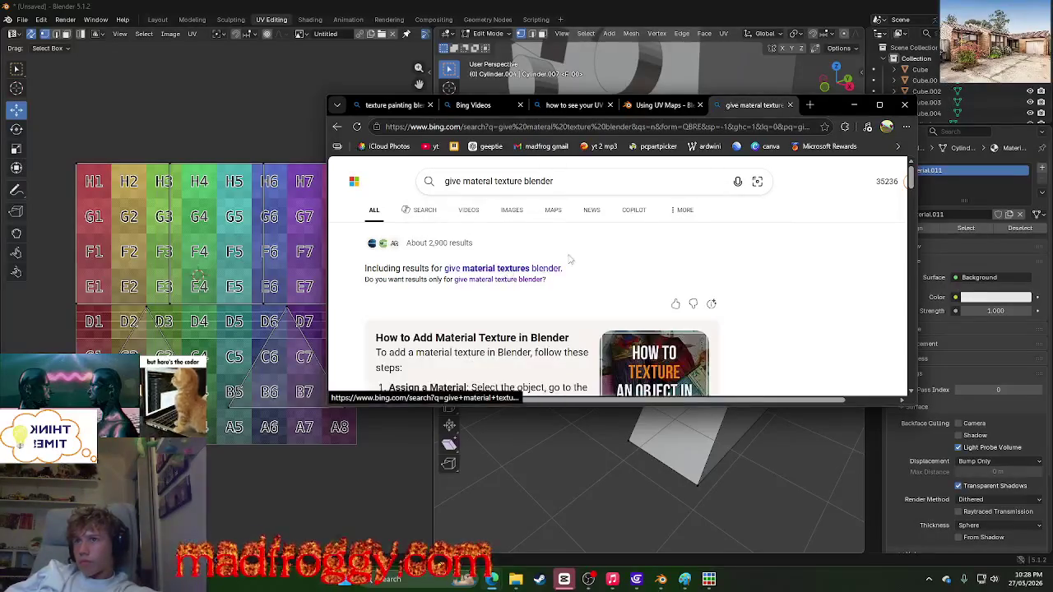
# Step: Read the expanded answer, then return to Blender's Background colour input choices
pyautogui.scroll(-2, 543, 280)
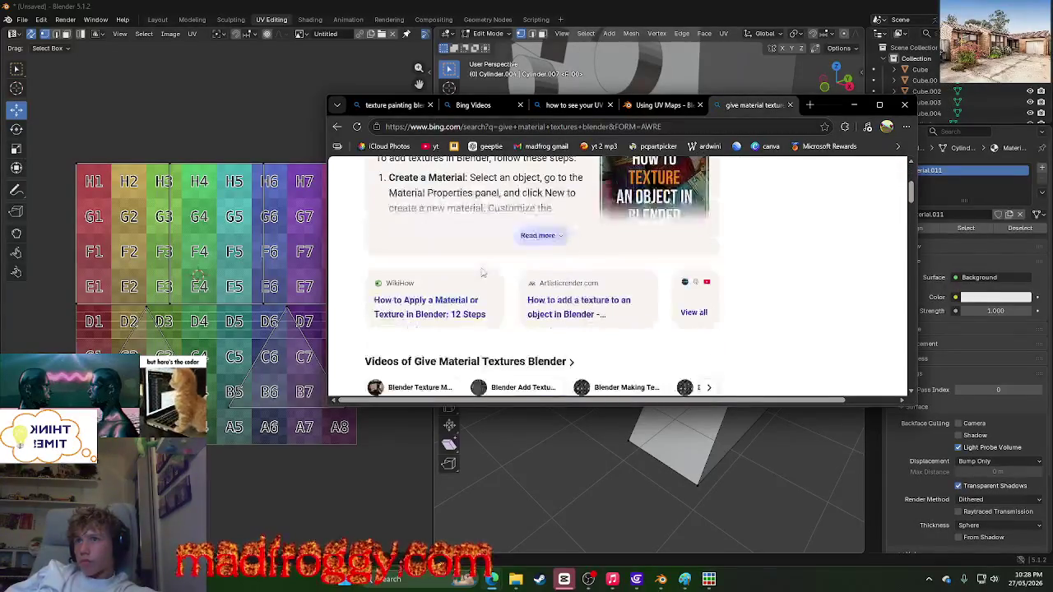
pyautogui.click(557, 245)
pyautogui.moveTo(578, 306)
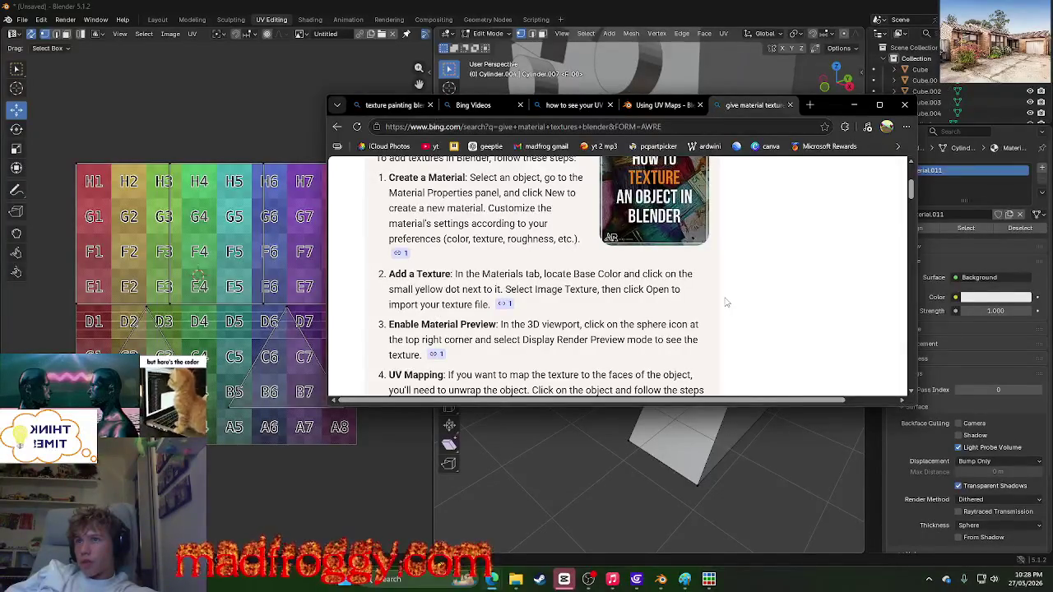
pyautogui.click(854, 105)
pyautogui.click(954, 297)
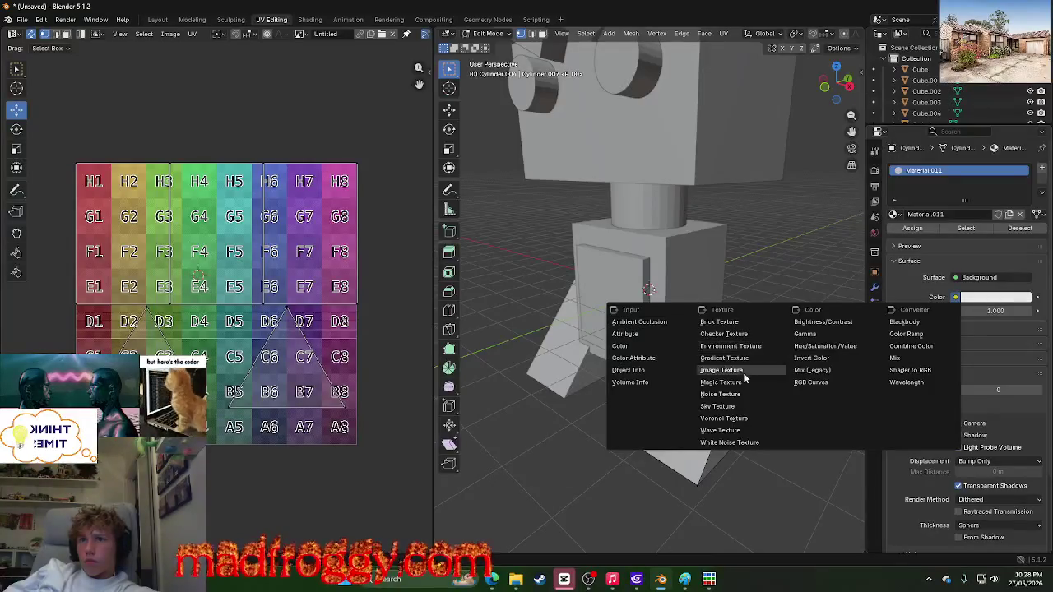
# Step: Feed an Image Texture into the Background colour and create a grey-filled Untitled image
pyautogui.click(740, 370)
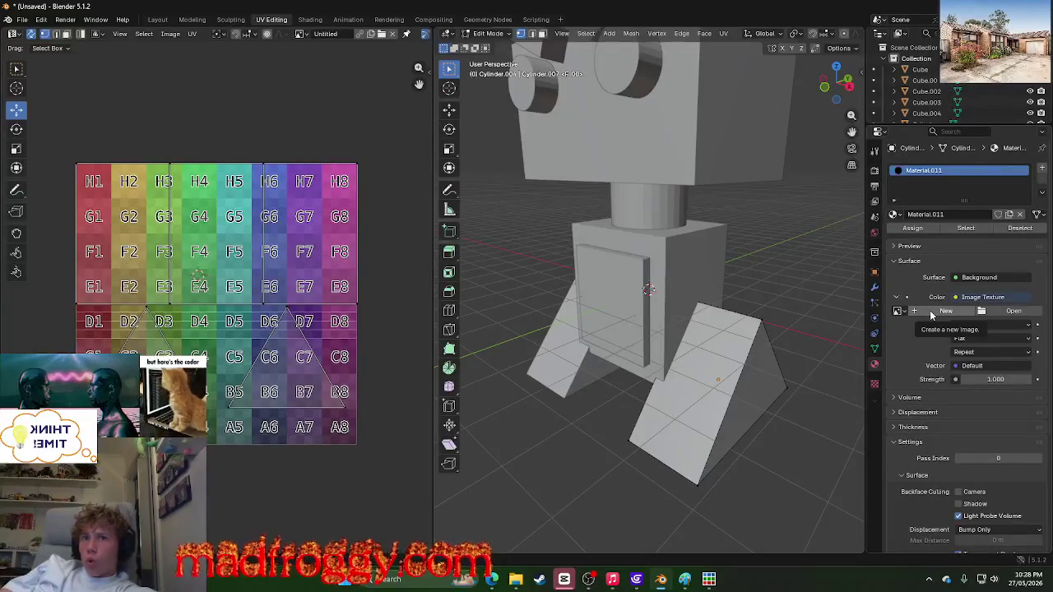
pyautogui.click(944, 311)
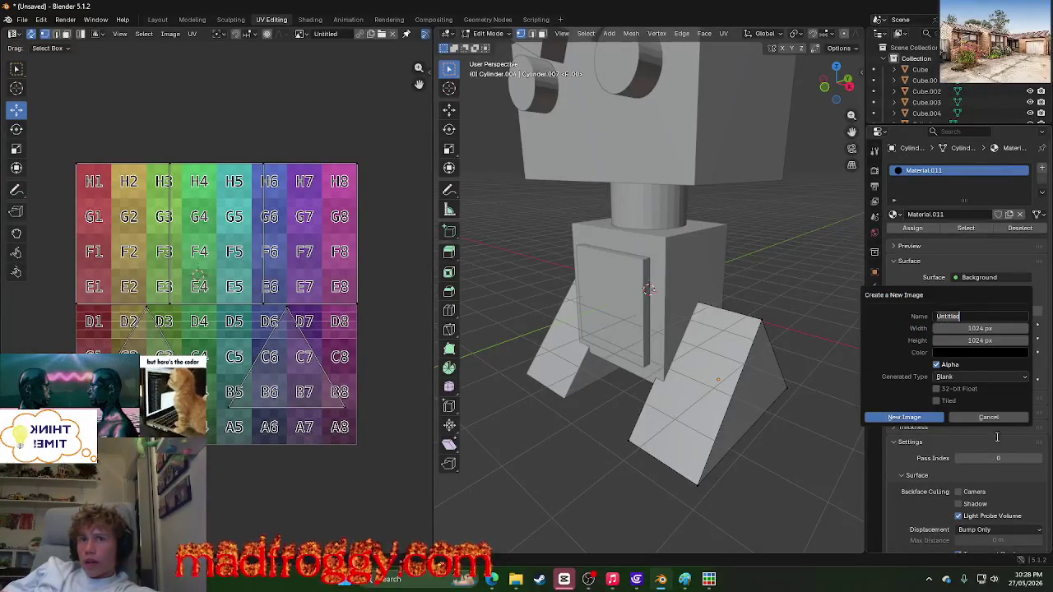
pyautogui.click(955, 297)
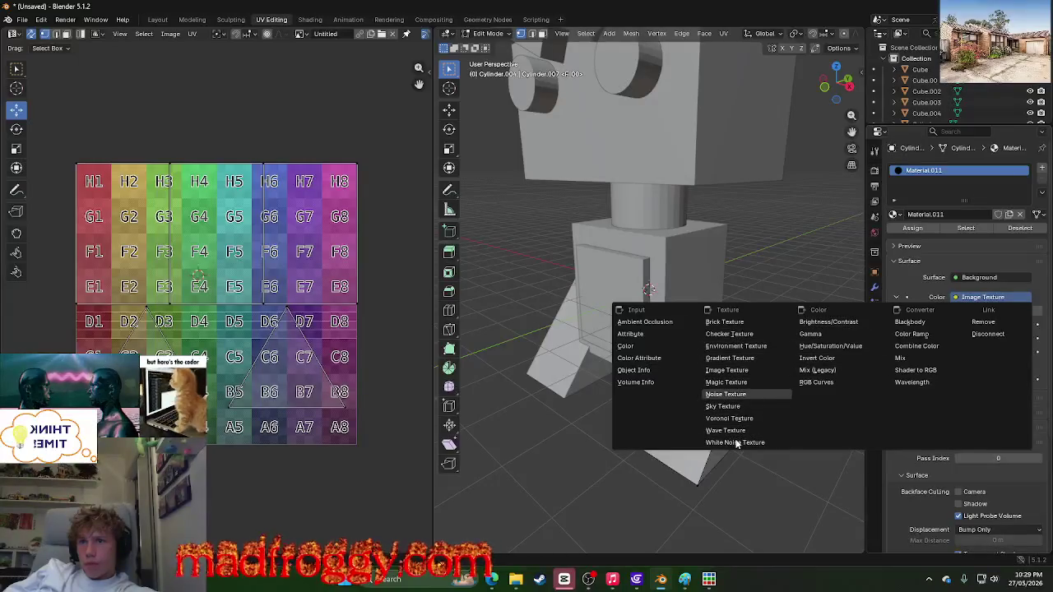
pyautogui.click(739, 372)
pyautogui.click(937, 315)
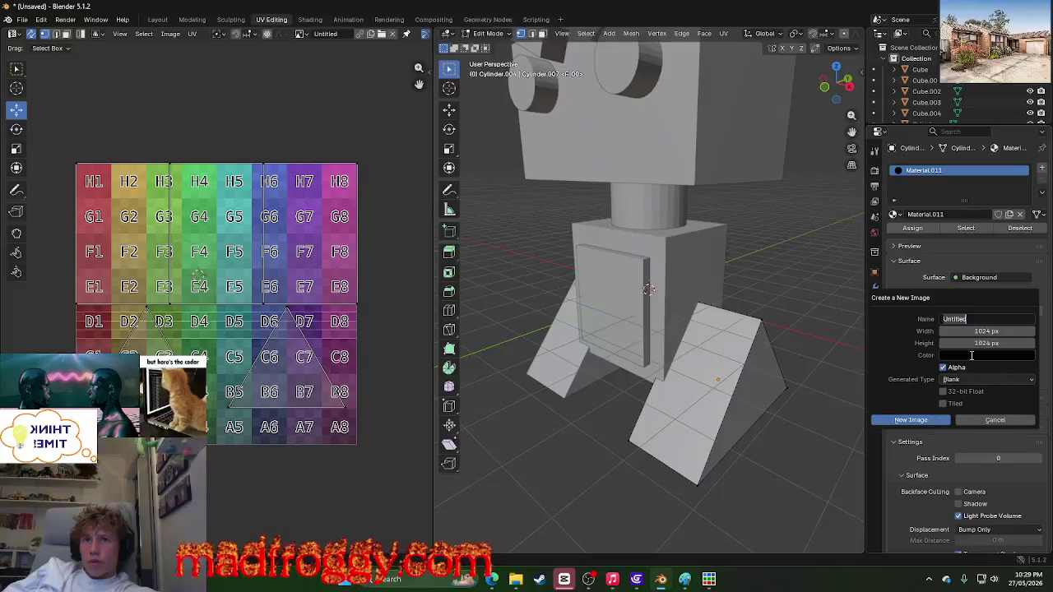
pyautogui.click(966, 359)
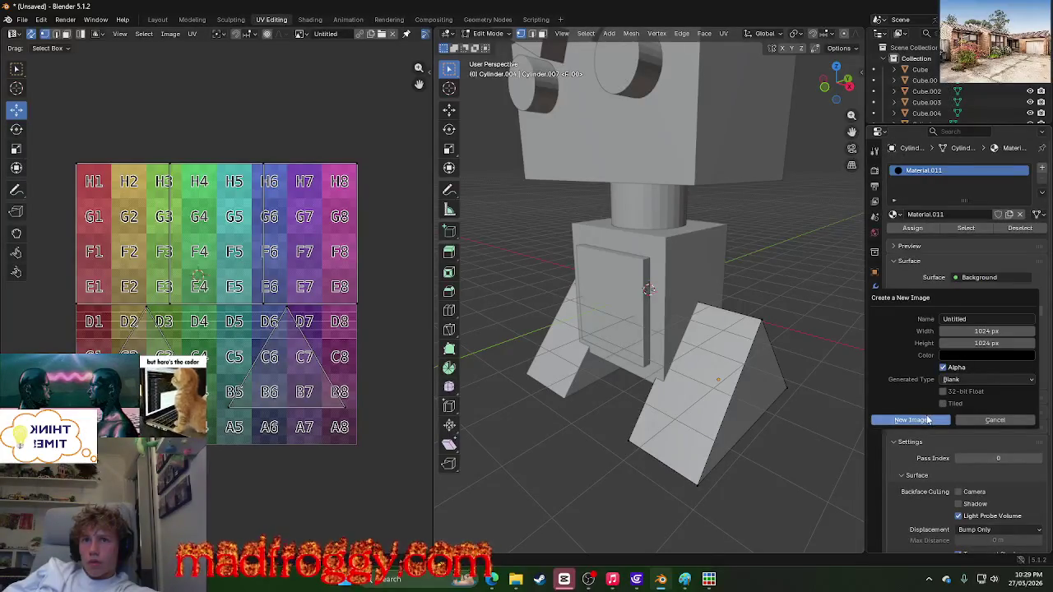
pyautogui.click(960, 359)
pyautogui.click(1020, 229)
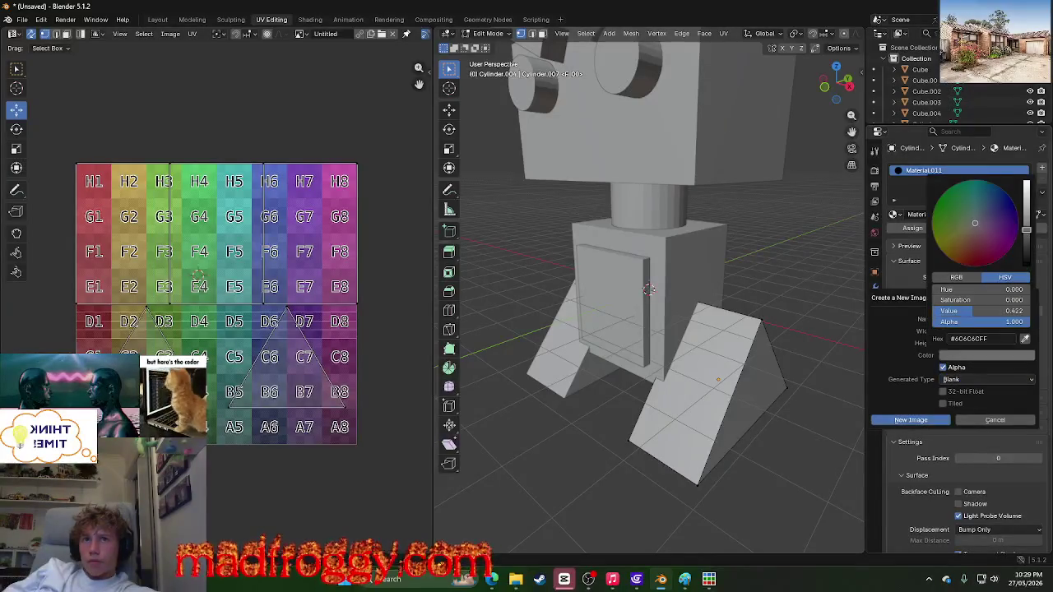
pyautogui.click(899, 421)
# Step: Switch the texture image to New Piskel (11).gif
pyautogui.click(962, 310)
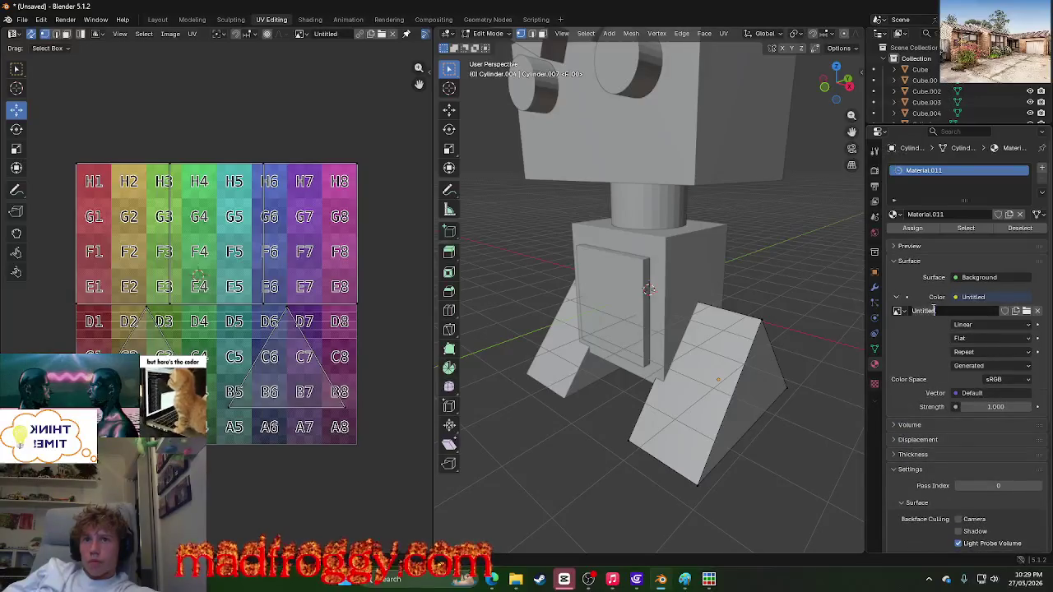
pyautogui.click(899, 311)
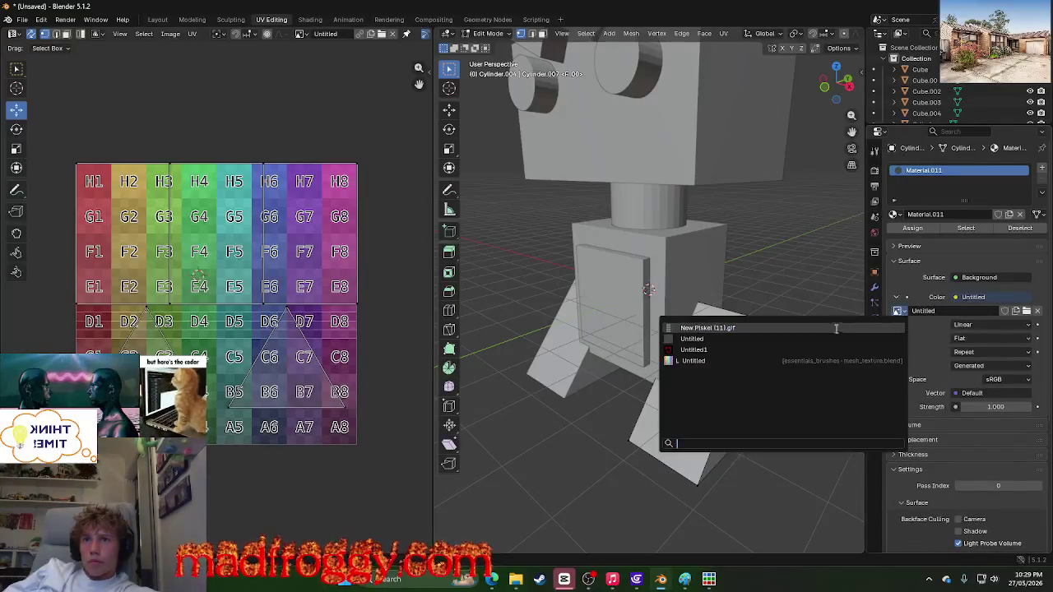
pyautogui.click(847, 327)
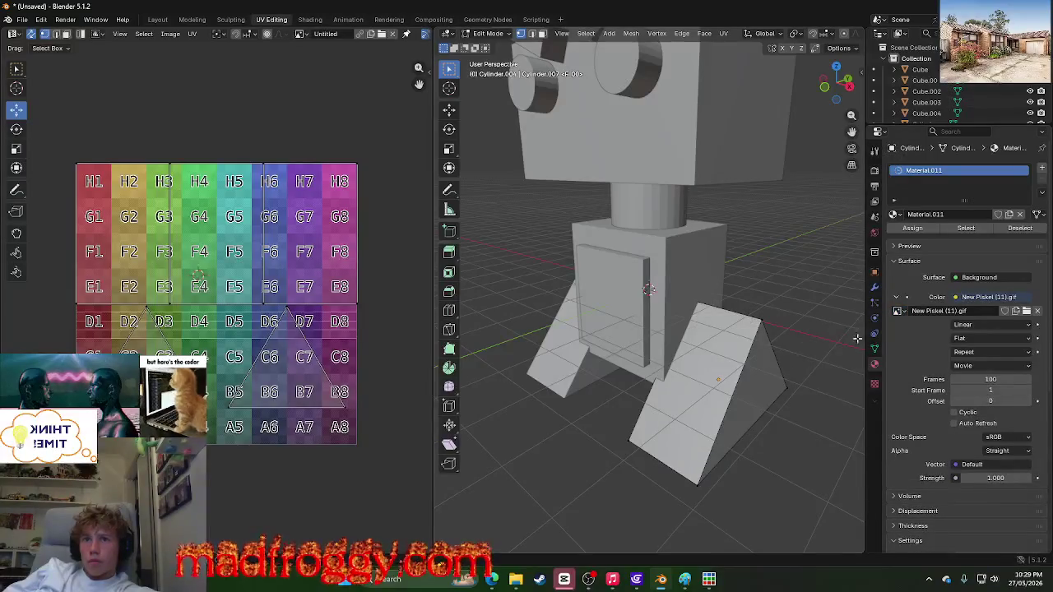
pyautogui.scroll(-4, 904, 352)
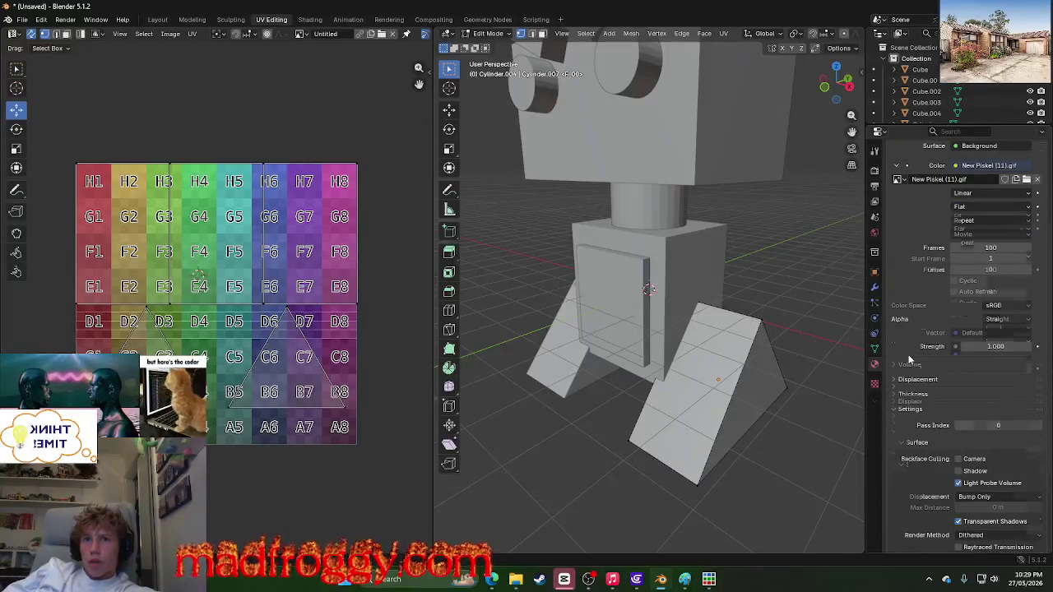
pyautogui.scroll(3, 908, 355)
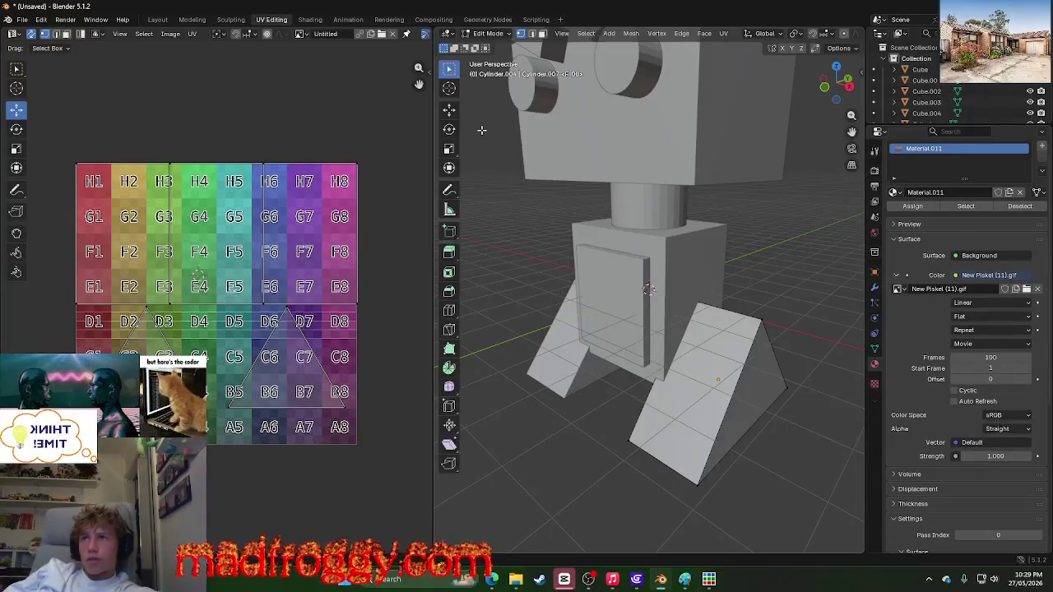
pyautogui.scroll(-5, 487, 132)
pyautogui.click(347, 19)
pyautogui.click(389, 19)
pyautogui.click(434, 19)
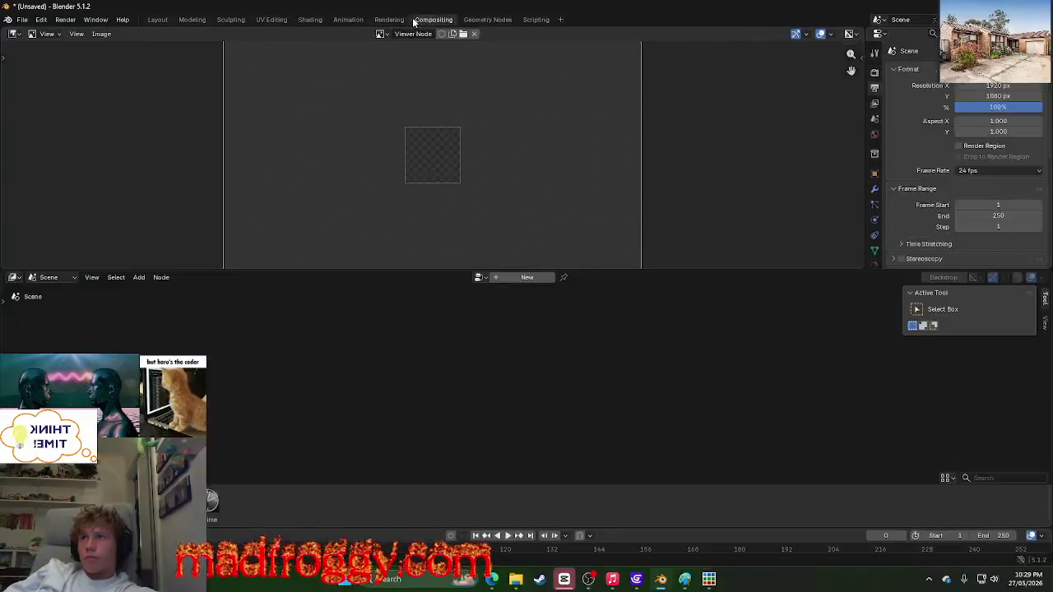
pyautogui.click(310, 19)
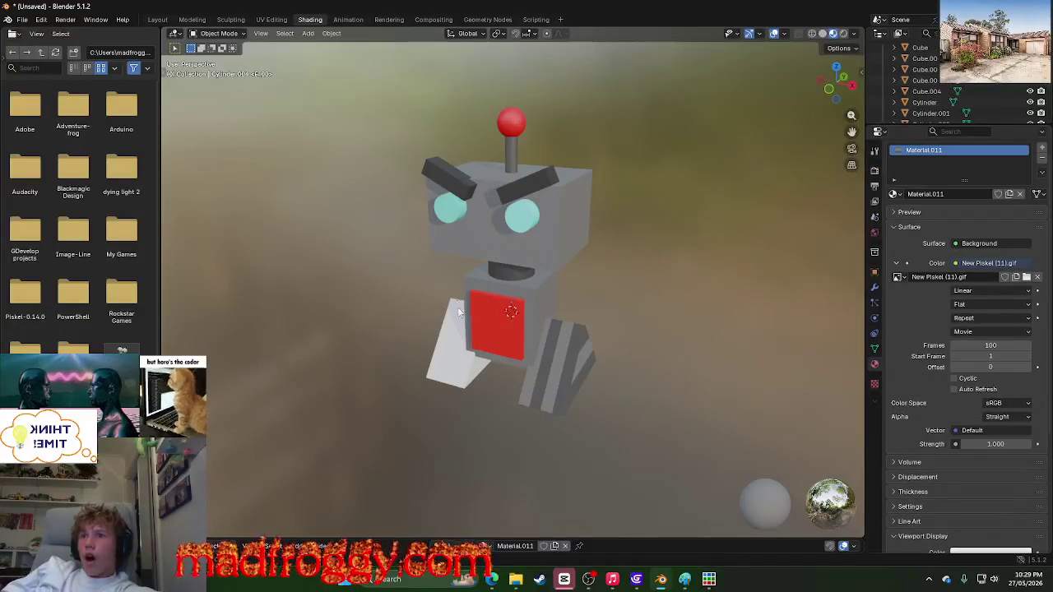
pyautogui.moveTo(657, 368)
pyautogui.mouseDown(button='middle')
pyautogui.moveTo(510, 329)
pyautogui.moveTo(419, 336)
pyautogui.moveTo(695, 375)
pyautogui.moveTo(517, 293)
pyautogui.moveTo(356, 379)
pyautogui.moveTo(493, 333)
pyautogui.moveTo(271, 345)
pyautogui.moveTo(836, 357)
pyautogui.moveTo(752, 341)
pyautogui.moveTo(770, 347)
pyautogui.moveTo(305, 365)
pyautogui.moveTo(669, 362)
pyautogui.moveTo(422, 352)
pyautogui.moveTo(634, 356)
pyautogui.moveTo(527, 271)
pyautogui.mouseUp(button='middle')
pyautogui.click(271, 20)
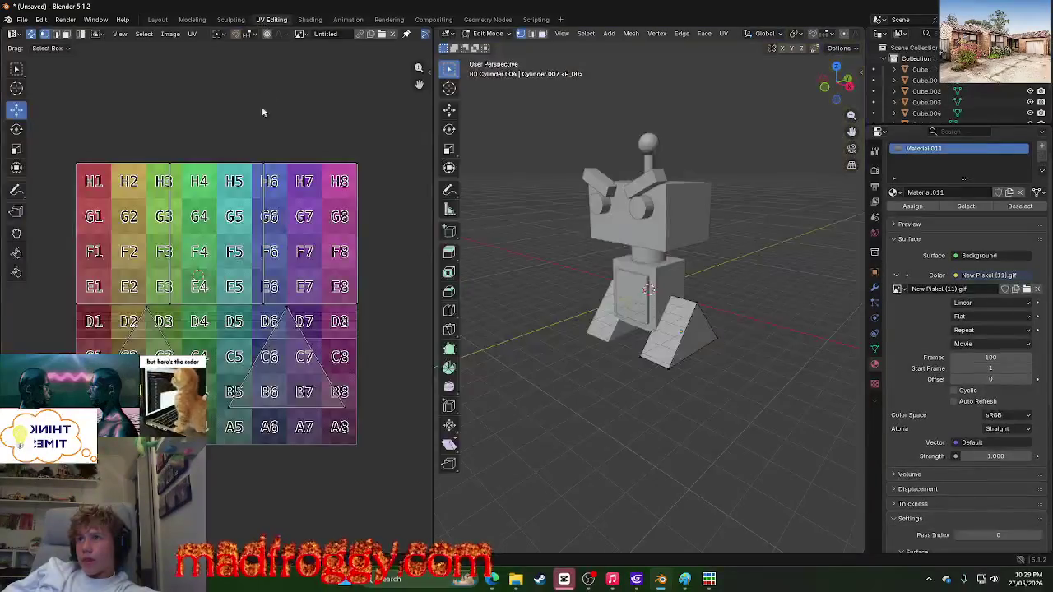
# Step: Add 'UV' to the Bing query and expand the AI answer
pyautogui.hotkey('alt', 'Tab')
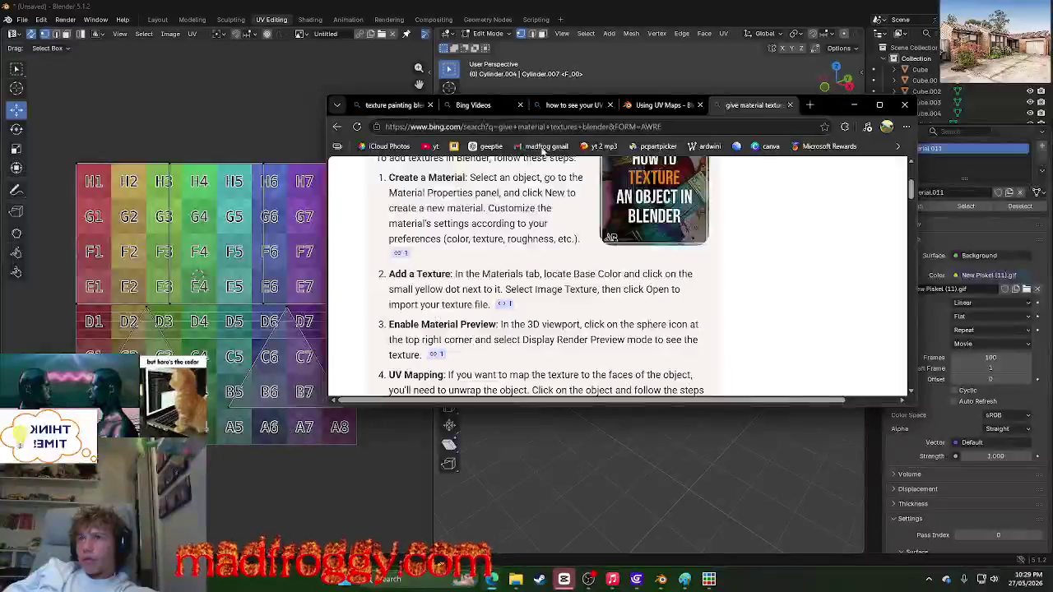
pyautogui.scroll(5, 493, 247)
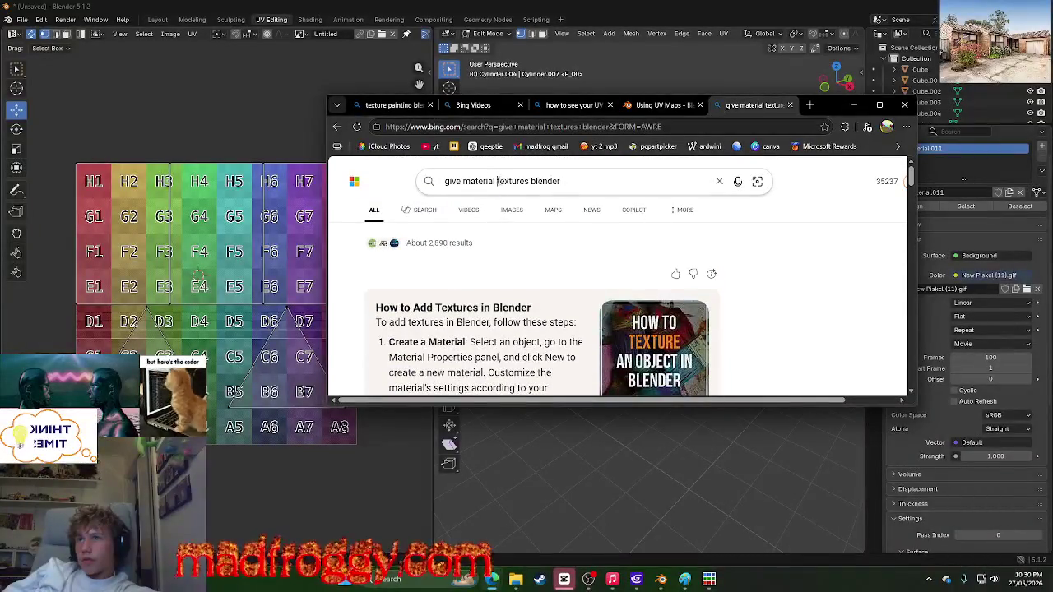
pyautogui.write('UV')
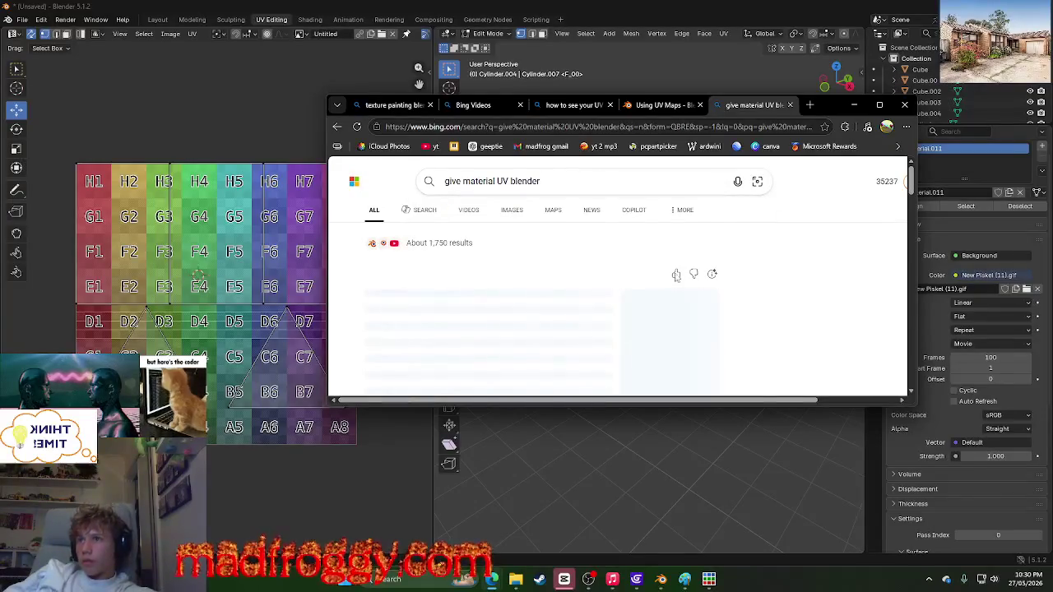
pyautogui.scroll(-2, 755, 267)
pyautogui.click(537, 290)
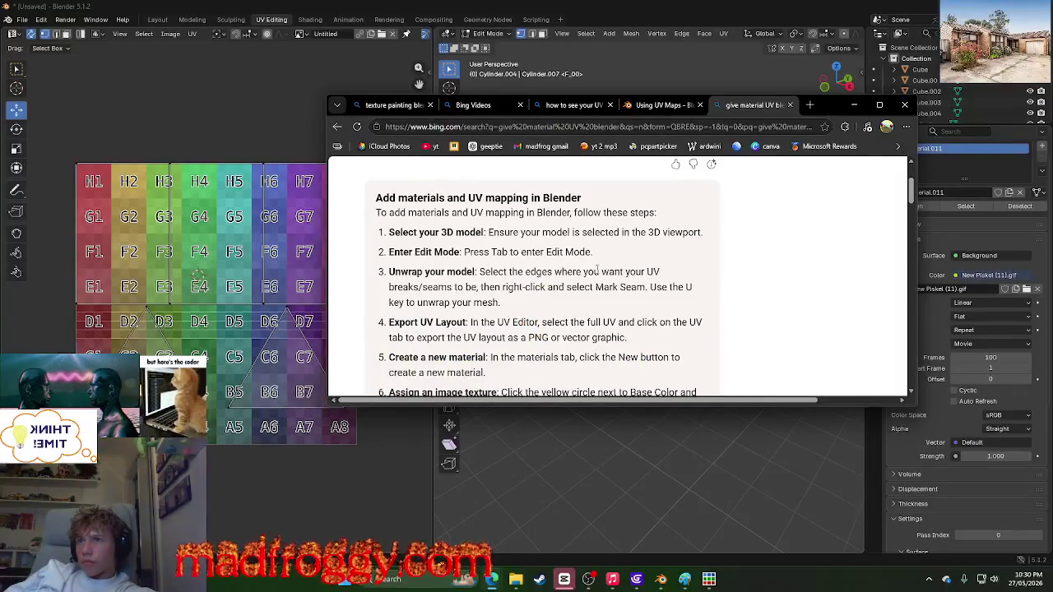
pyautogui.scroll(-1, 744, 286)
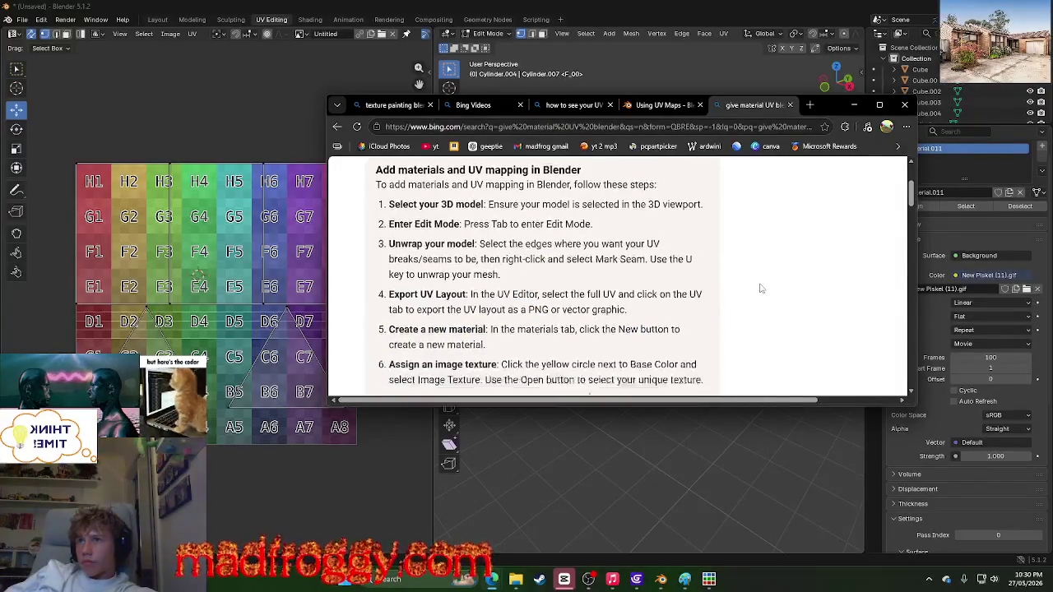
pyautogui.scroll(3, 738, 278)
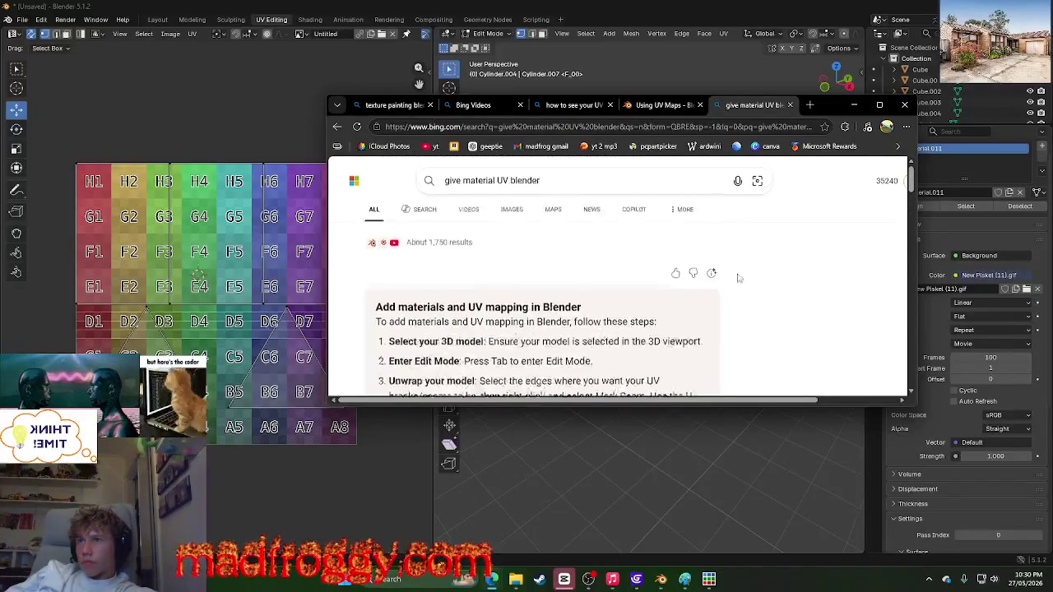
# Step: Search 'give material UV maps blender', read the steps, and close the browser
pyautogui.click(511, 181)
pyautogui.write('maps')
pyautogui.press('Return')
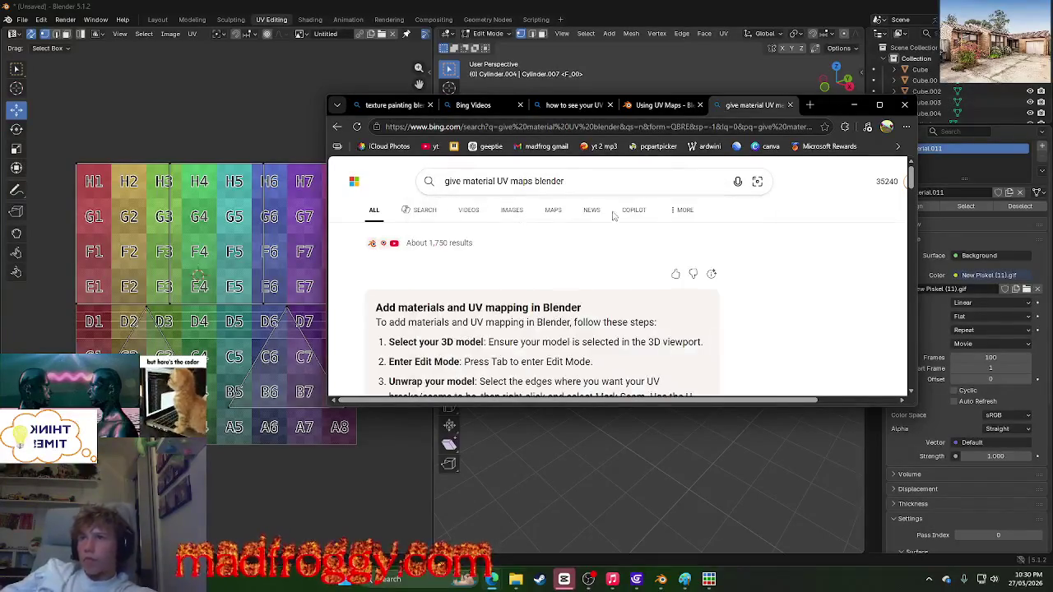
pyautogui.scroll(-2, 745, 288)
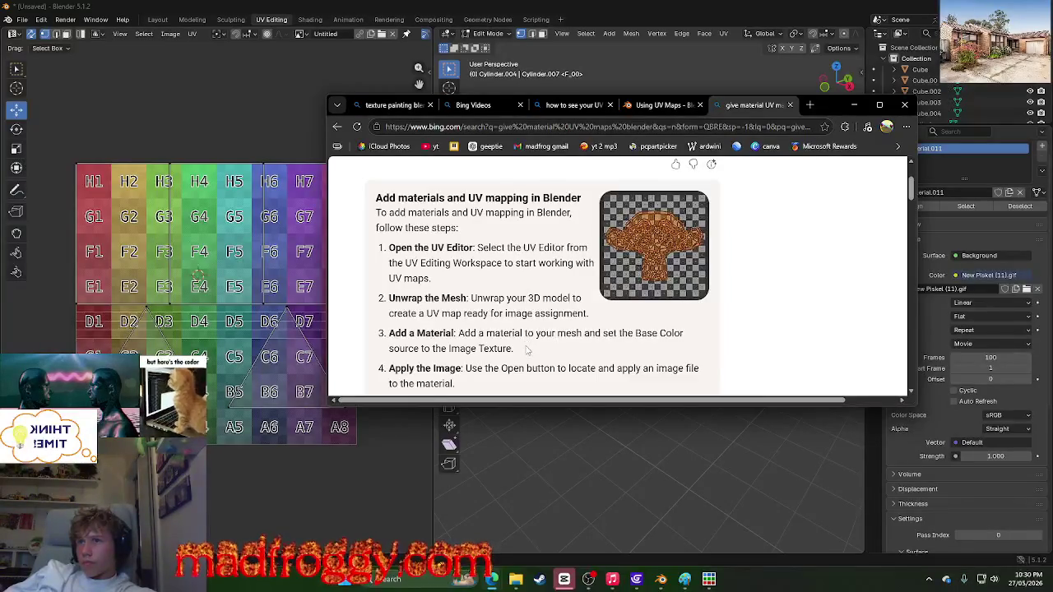
pyautogui.scroll(-1, 509, 329)
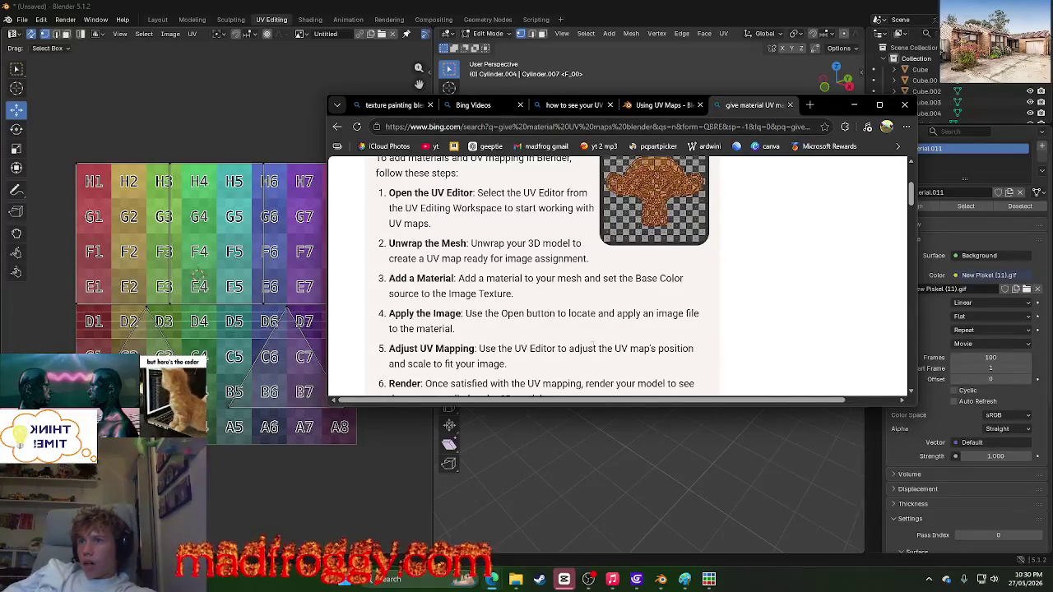
pyautogui.scroll(-1, 592, 347)
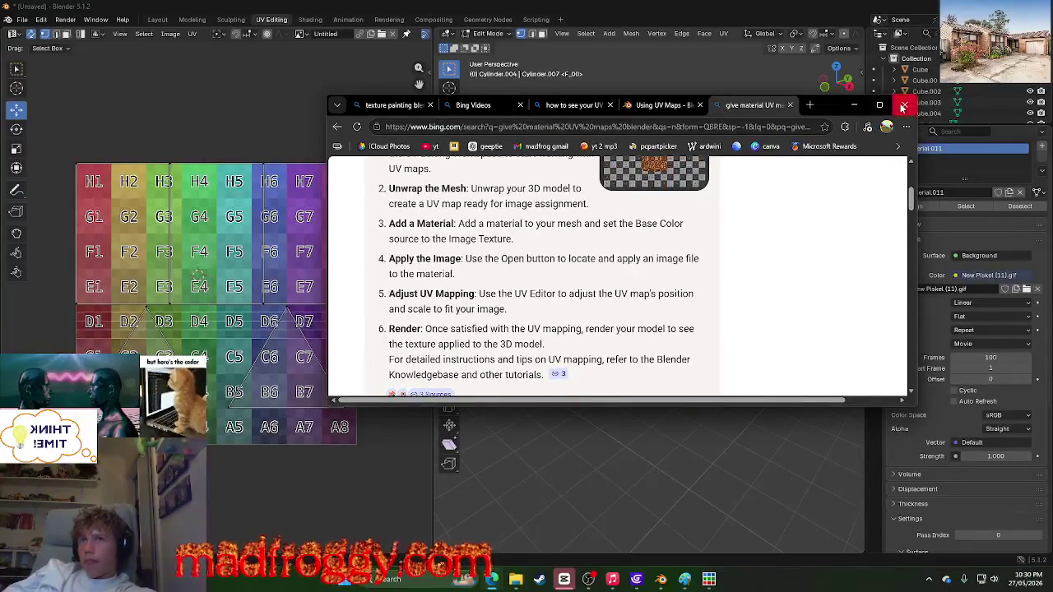
pyautogui.click(904, 105)
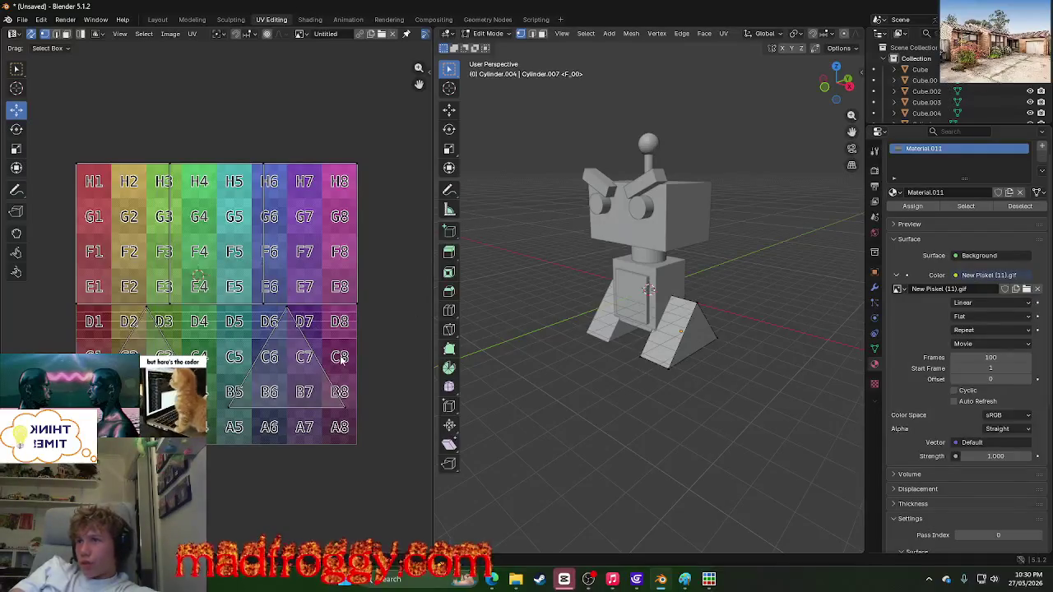
# Step: Clear the texture image name and switch it to the Untitled grid image
pyautogui.click(357, 304)
pyautogui.click(954, 288)
pyautogui.click(990, 288)
pyautogui.hotkey('ctrl', 'a')
pyautogui.press('BackSpace')
pyautogui.press('Return')
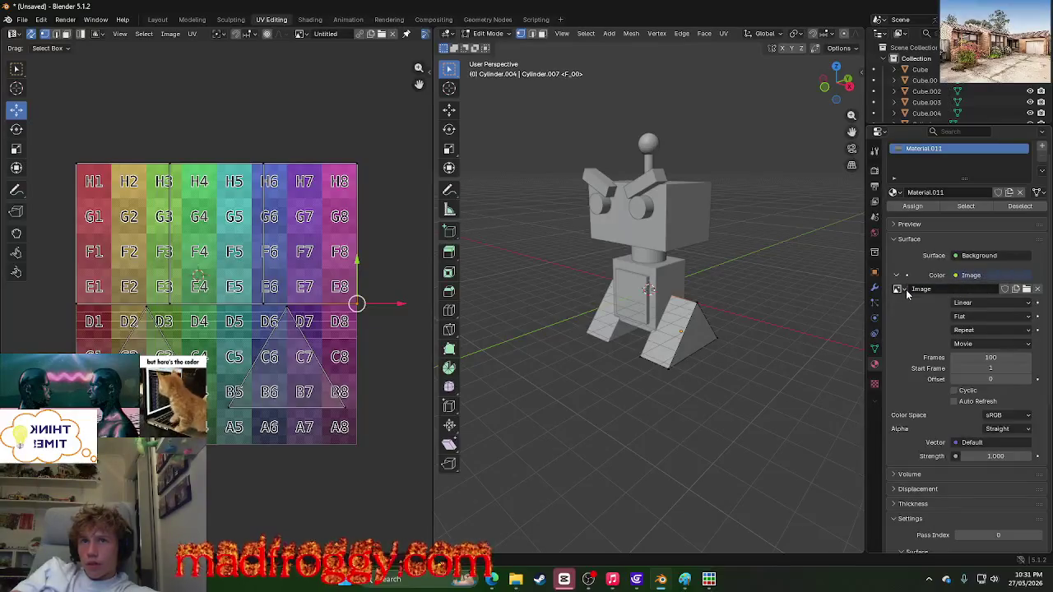
pyautogui.click(897, 288)
pyautogui.click(691, 338)
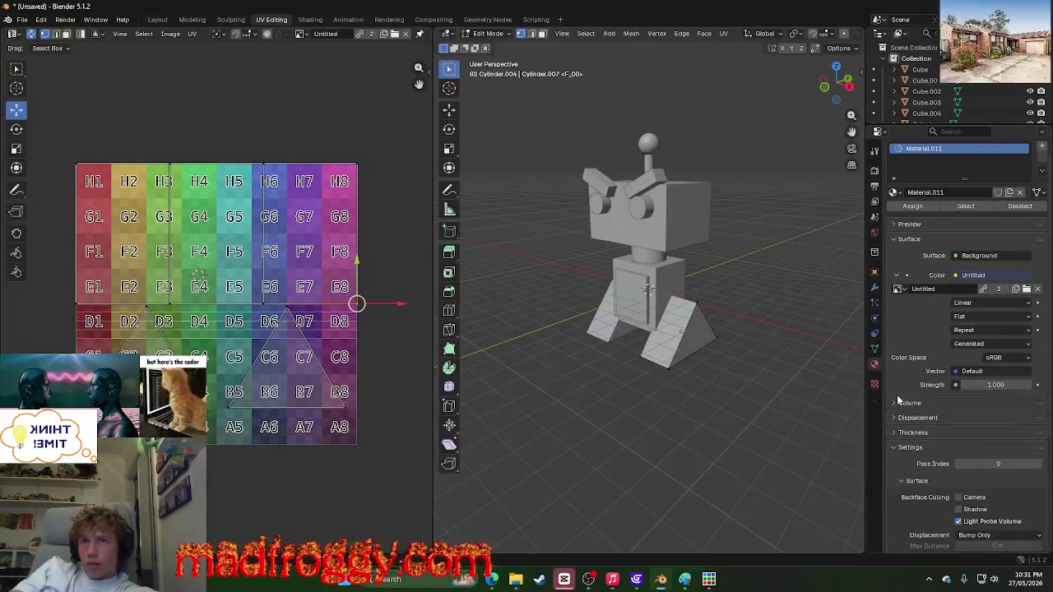
pyautogui.click(674, 120)
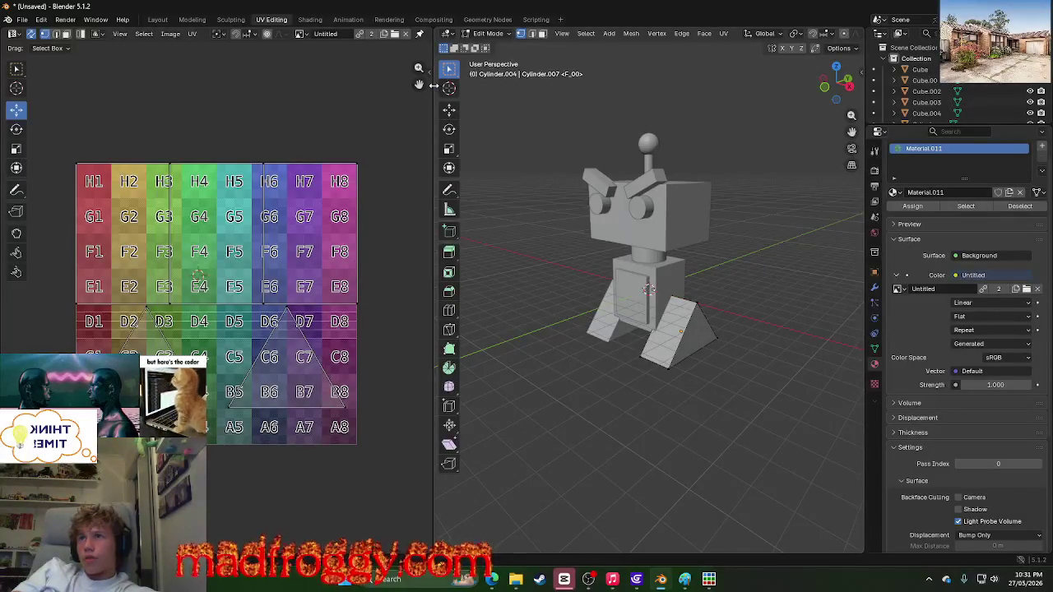
# Step: Preview the grid texture in Shading, select the box beside the red panel, return to UV Editing
pyautogui.click(348, 19)
pyautogui.click(388, 19)
pyautogui.click(348, 19)
pyautogui.click(310, 19)
pyautogui.moveTo(581, 284)
pyautogui.mouseDown(button='middle')
pyautogui.moveTo(416, 323)
pyautogui.moveTo(719, 357)
pyautogui.moveTo(700, 364)
pyautogui.moveTo(679, 313)
pyautogui.moveTo(463, 343)
pyautogui.moveTo(752, 365)
pyautogui.moveTo(691, 386)
pyautogui.mouseUp(button='middle')
pyautogui.scroll(5, 700, 364)
pyautogui.scroll(-2, 737, 356)
pyautogui.scroll(-3, 705, 357)
pyautogui.click(583, 378)
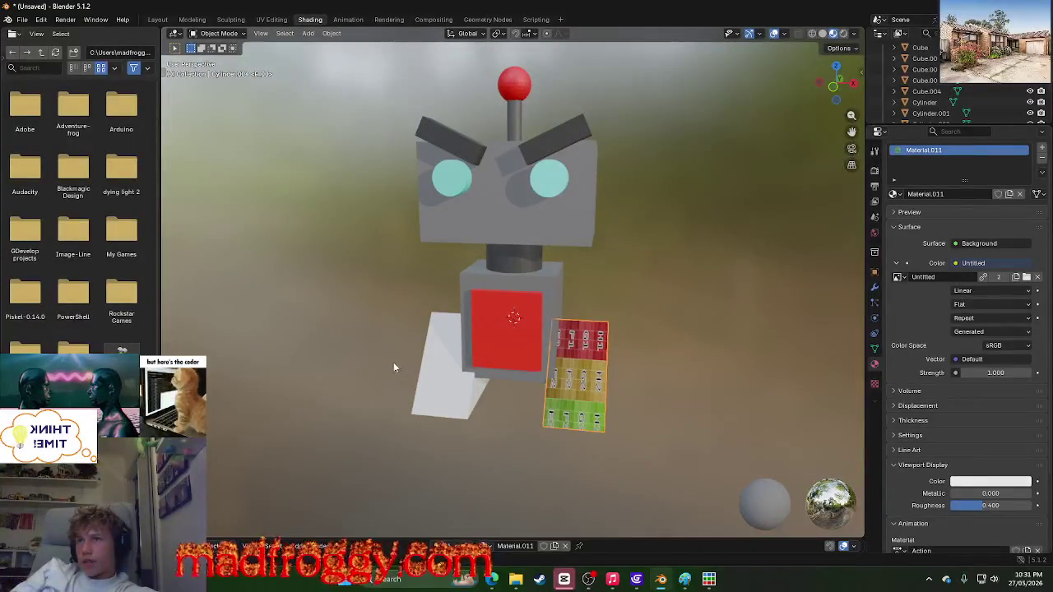
pyautogui.click(271, 19)
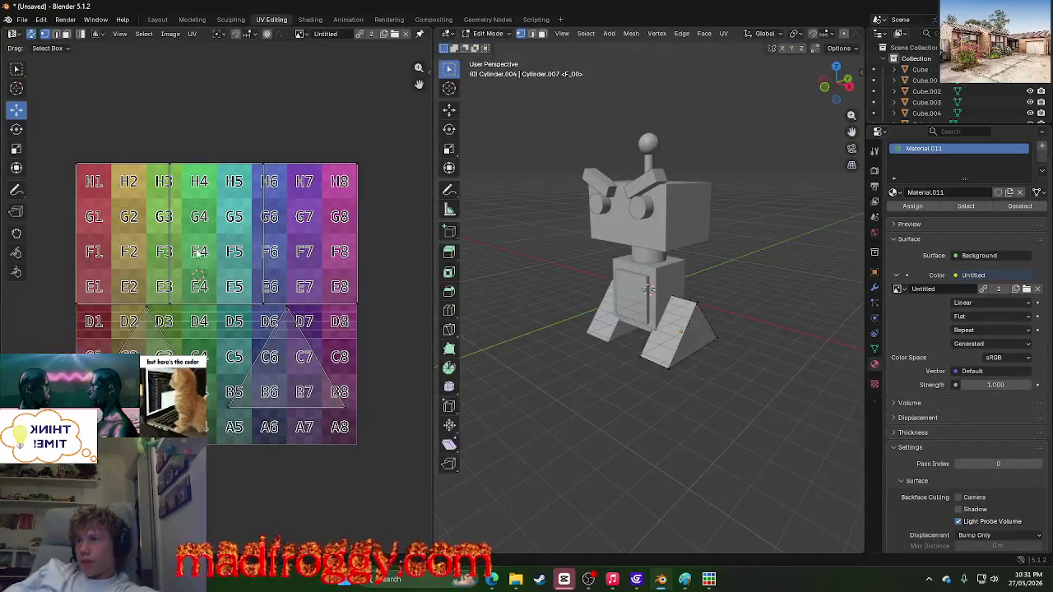
pyautogui.rightClick(198, 255)
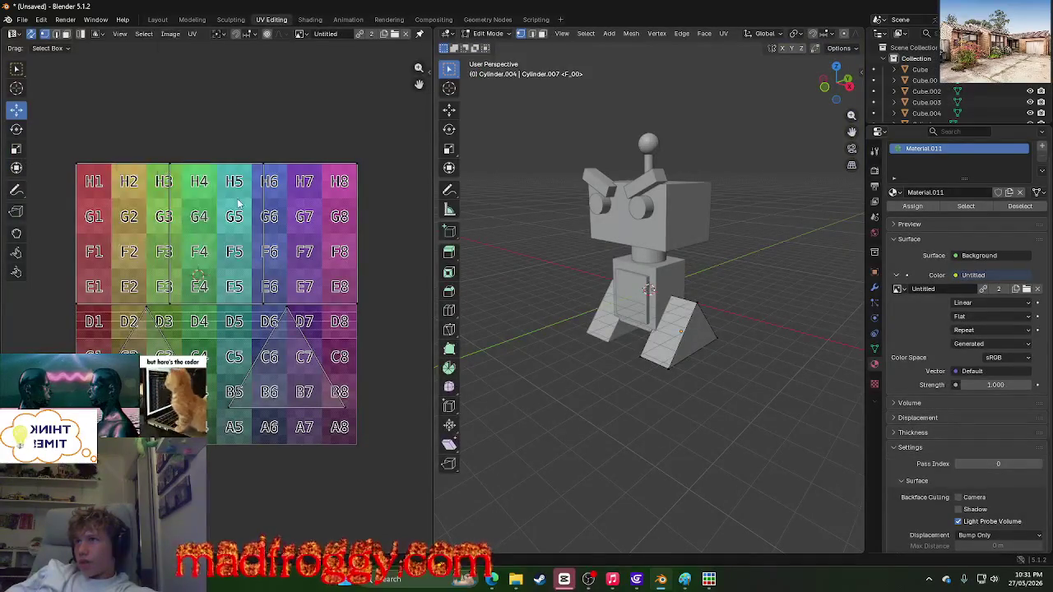
pyautogui.press('u')
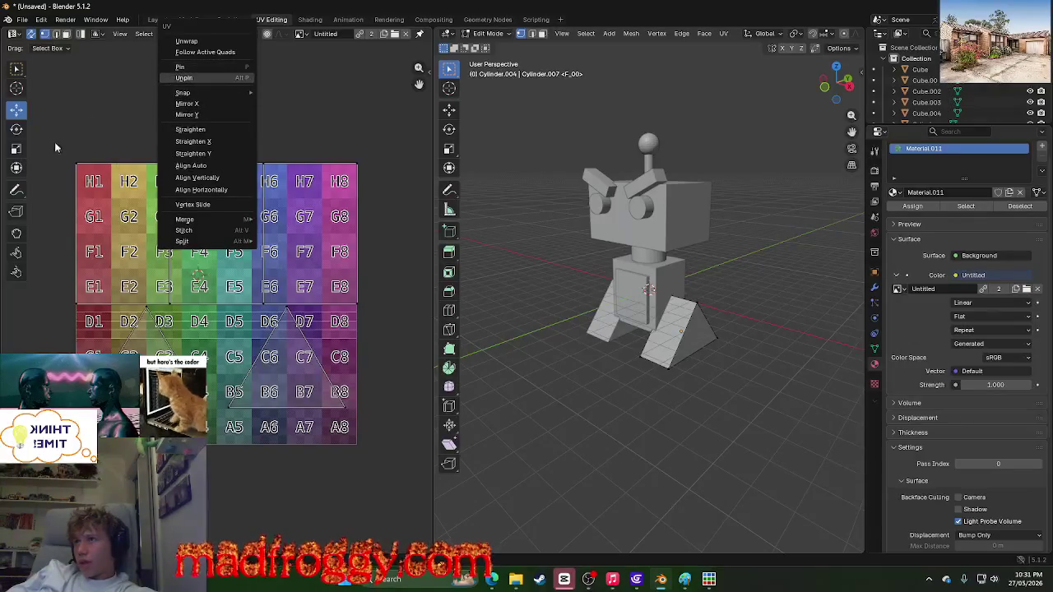
pyautogui.click(16, 148)
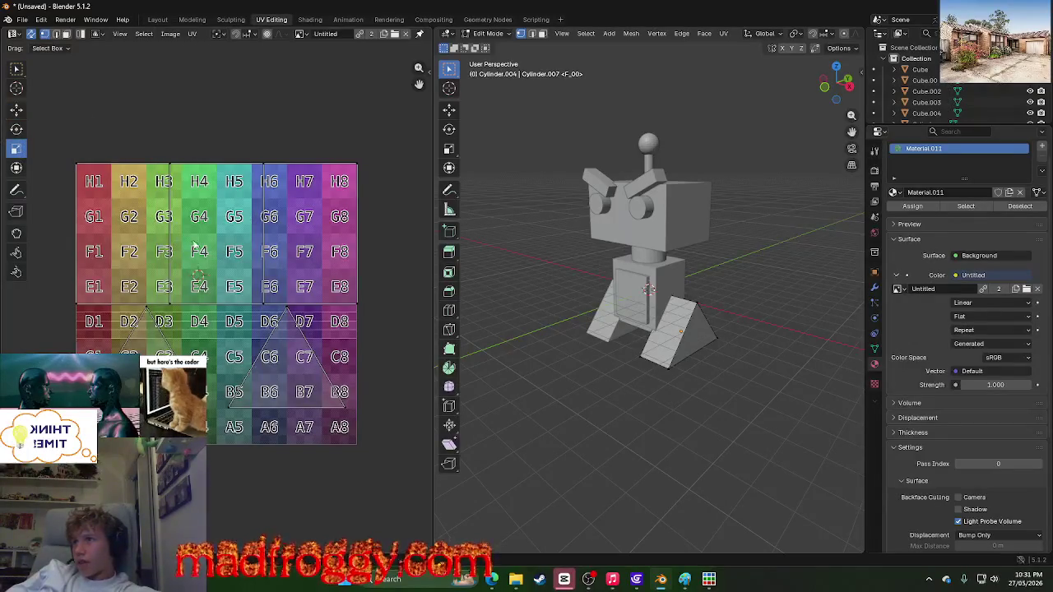
pyautogui.rightClick(339, 436)
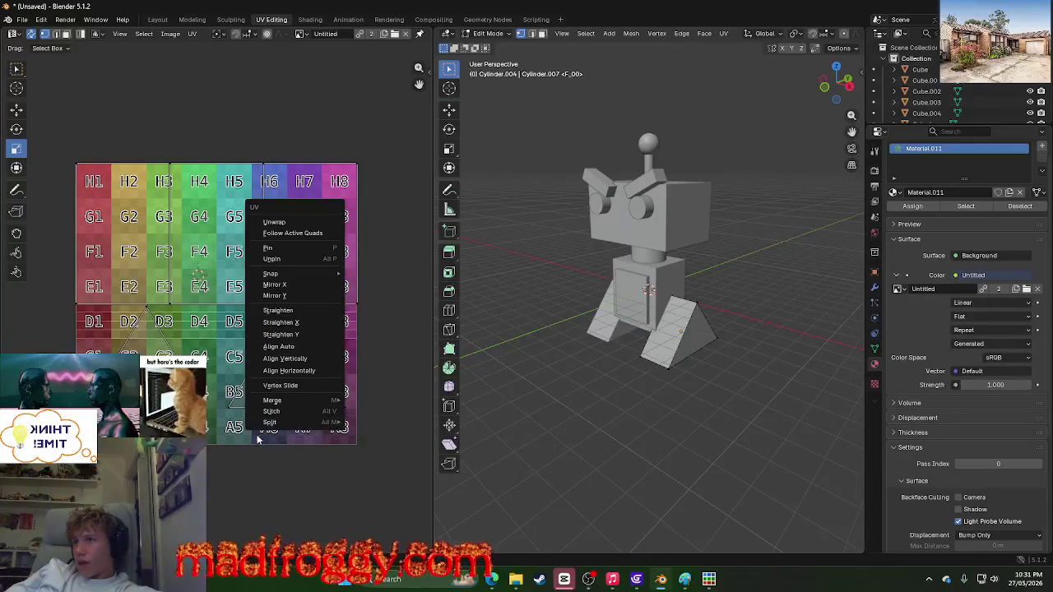
pyautogui.press('Escape')
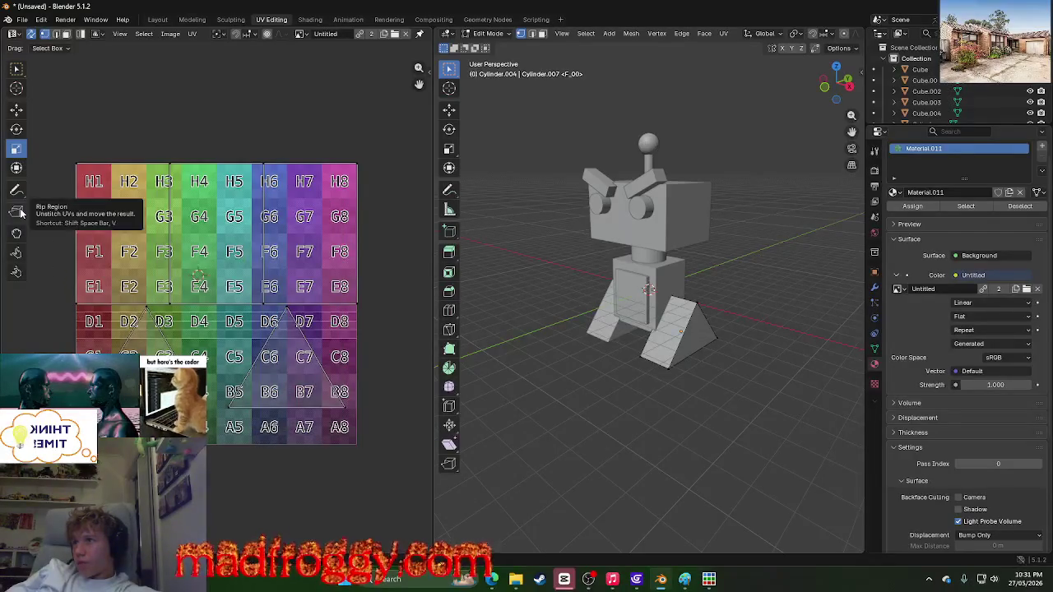
pyautogui.click(15, 189)
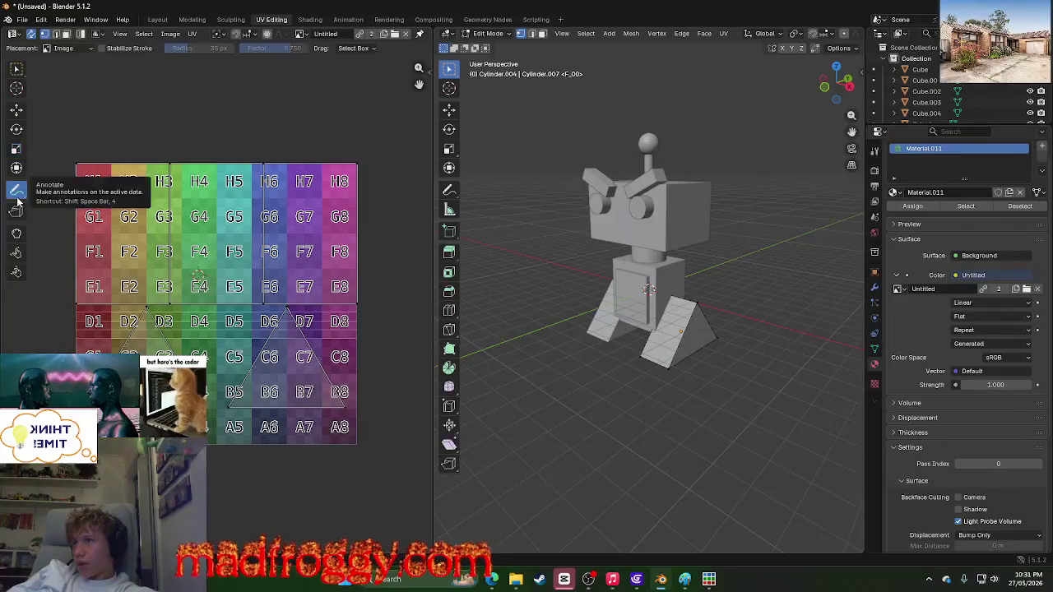
pyautogui.moveTo(223, 430); pyautogui.dragTo(287, 424)
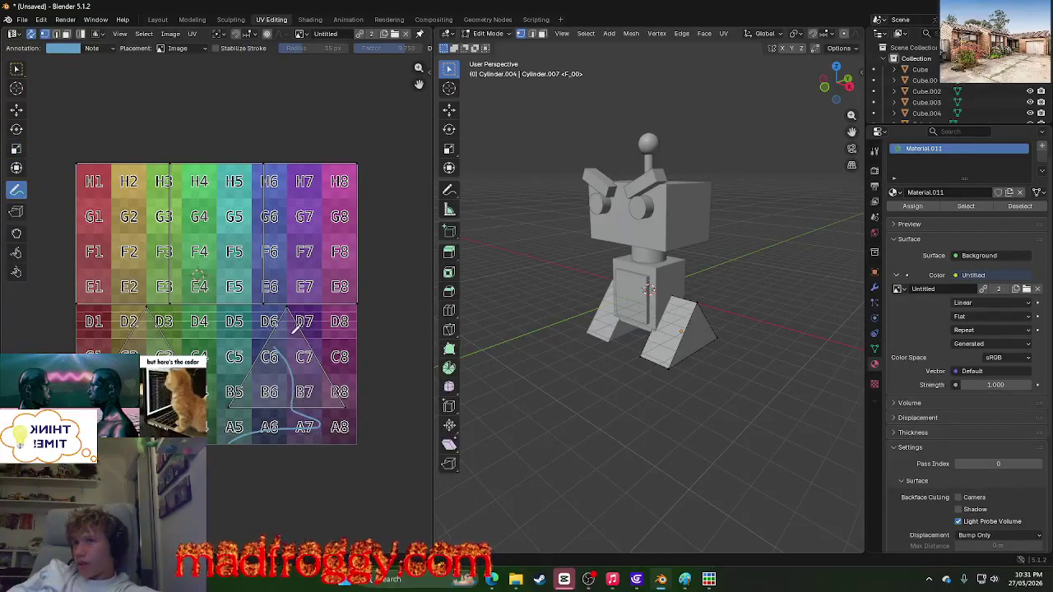
pyautogui.moveTo(315, 379)
pyautogui.mouseDown()
pyautogui.moveTo(239, 362)
pyautogui.moveTo(279, 375)
pyautogui.mouseUp()
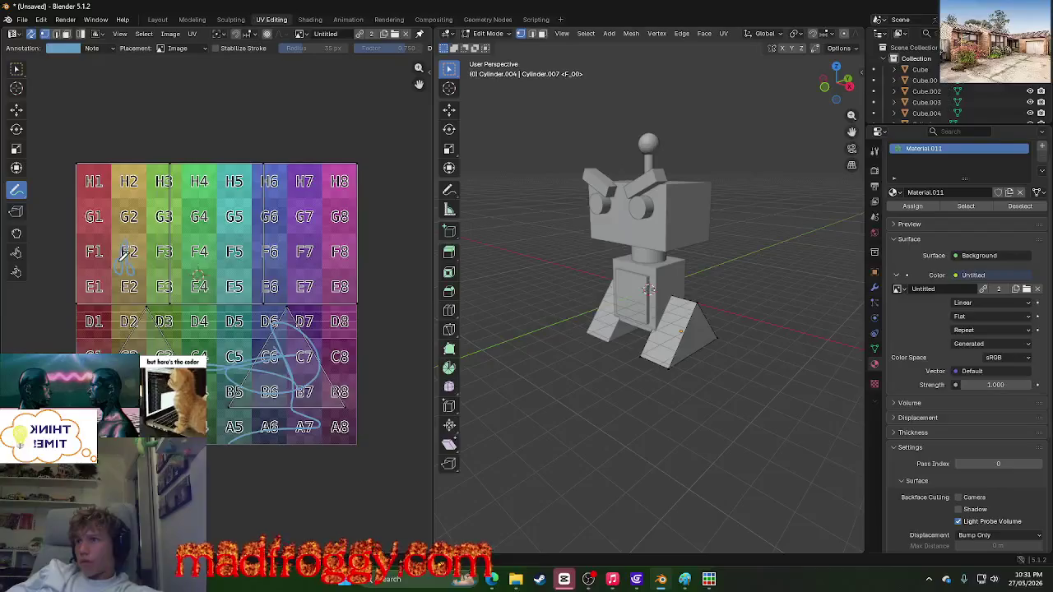
pyautogui.click(388, 20)
pyautogui.click(347, 20)
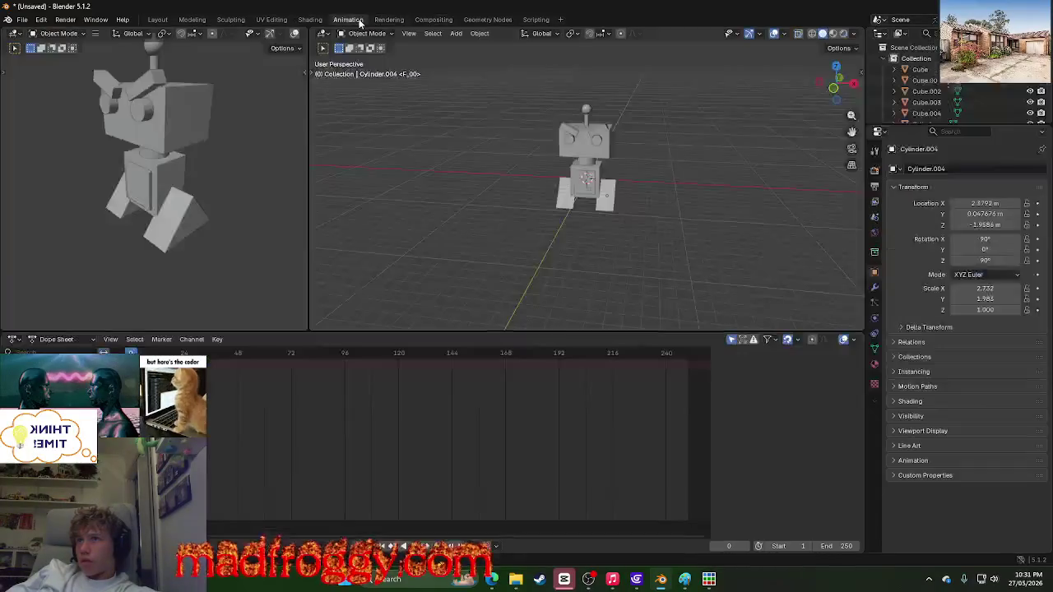
pyautogui.click(306, 21)
pyautogui.moveTo(528, 391)
pyautogui.mouseDown(button='middle')
pyautogui.moveTo(448, 274)
pyautogui.moveTo(487, 189)
pyautogui.moveTo(701, 247)
pyautogui.moveTo(670, 251)
pyautogui.moveTo(616, 236)
pyautogui.moveTo(717, 347)
pyautogui.mouseUp(button='middle')
pyautogui.click(267, 20)
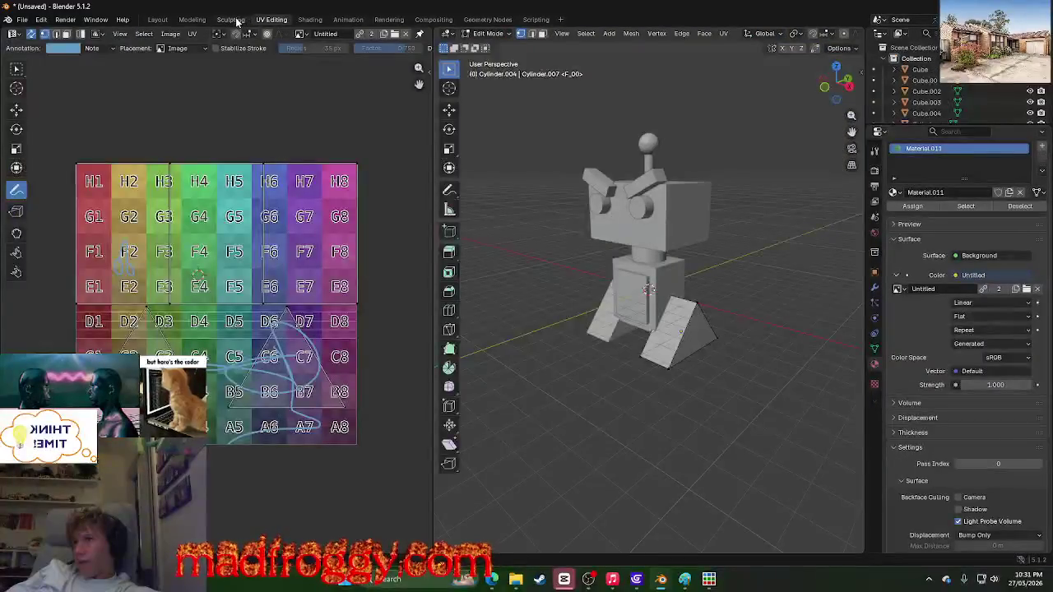
pyautogui.hotkey('ctrl', 'z')
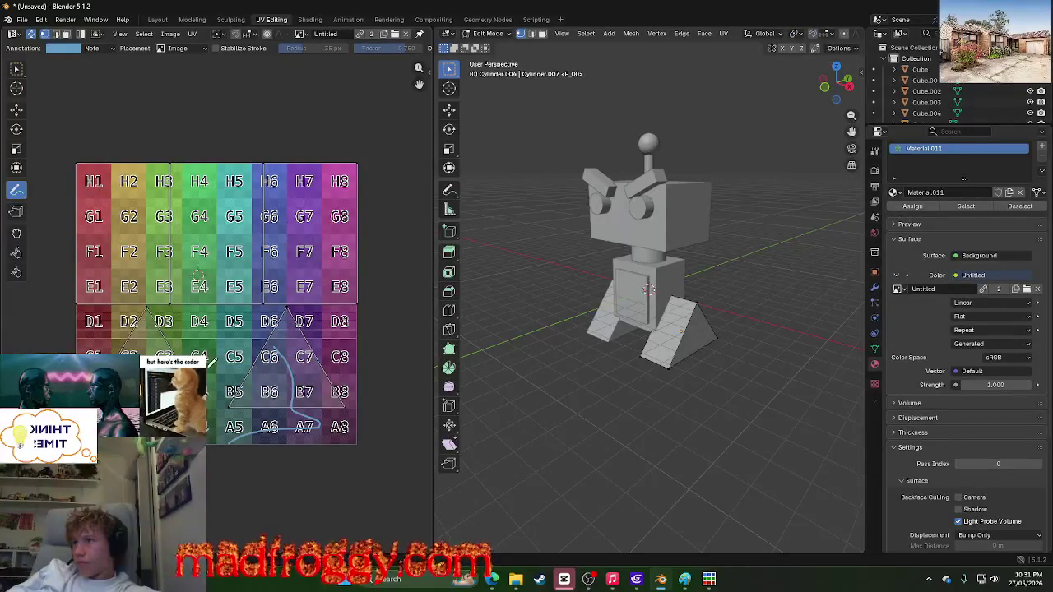
pyautogui.hotkey('ctrl', 'z')
pyautogui.click(16, 167)
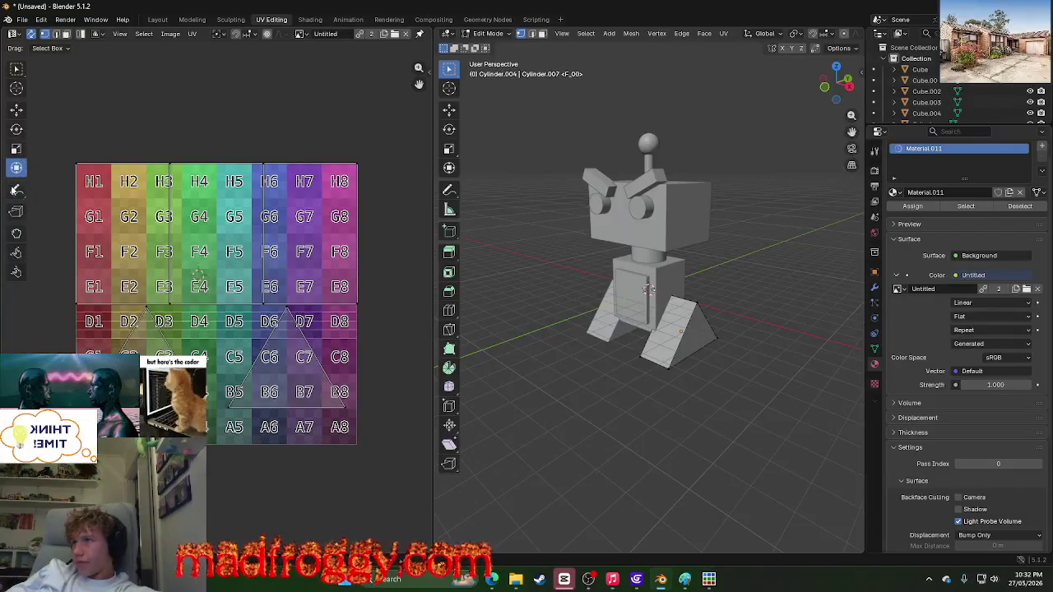
pyautogui.click(15, 70)
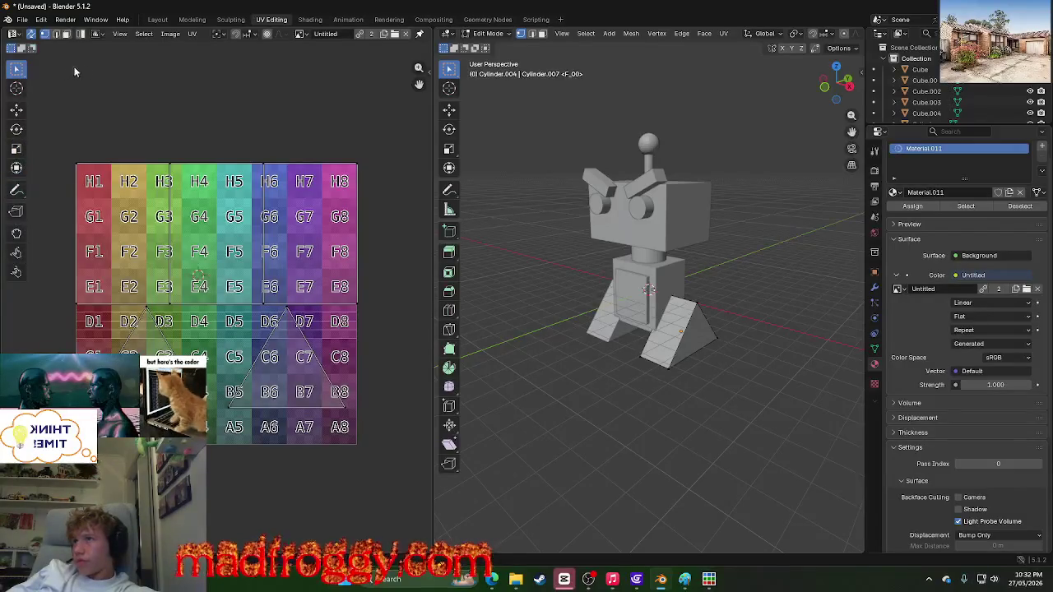
pyautogui.click(170, 34)
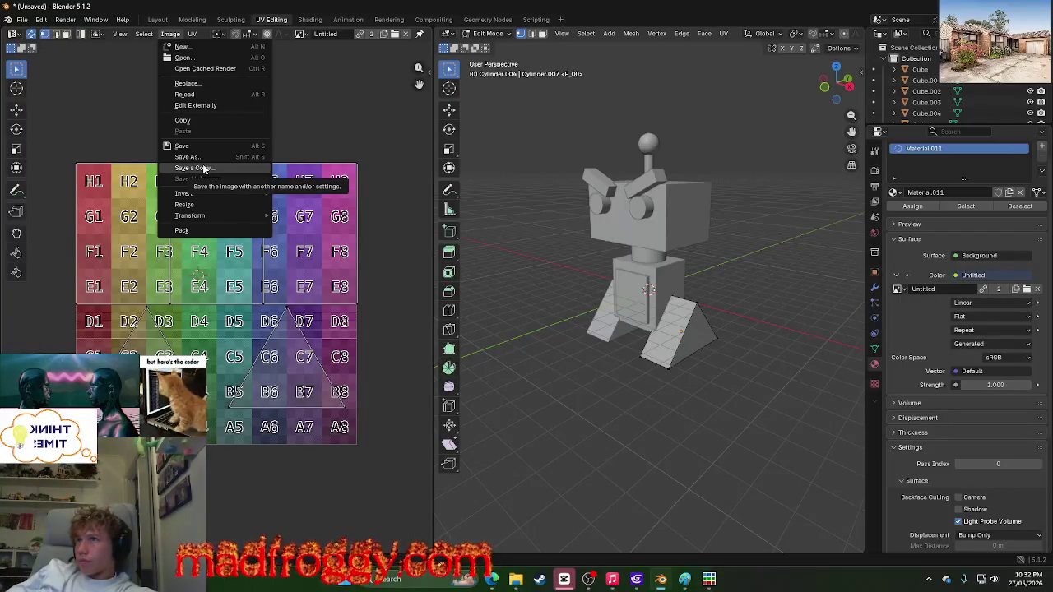
pyautogui.click(323, 133)
pyautogui.moveTo(708, 579)
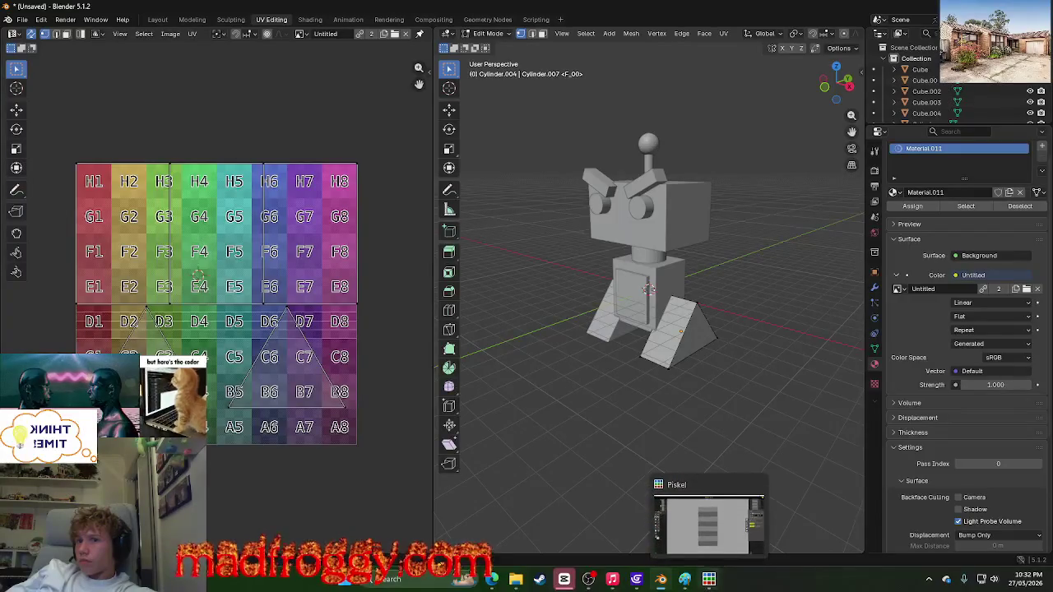
pyautogui.click(708, 520)
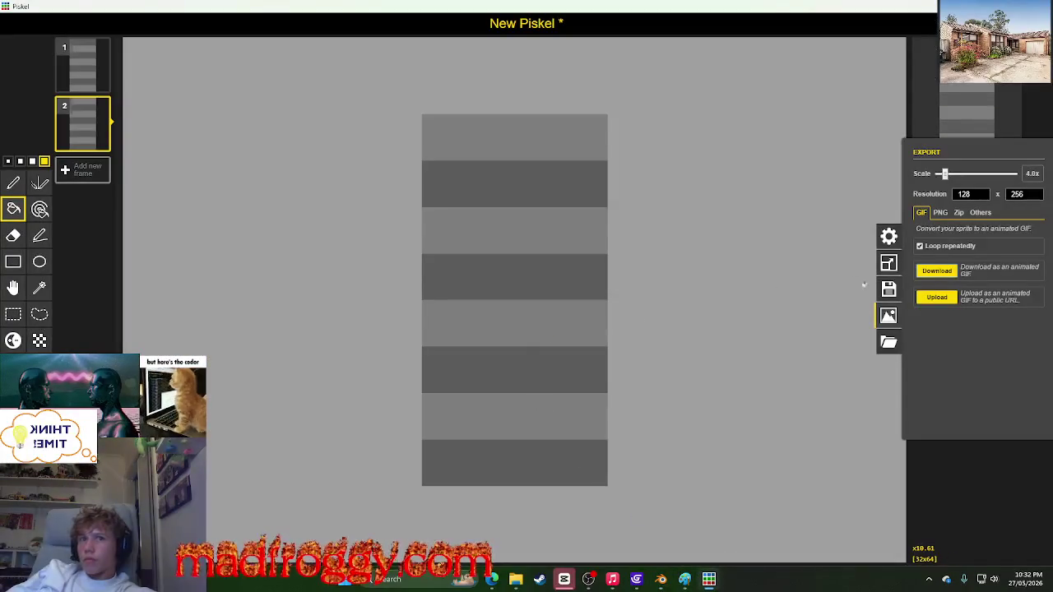
pyautogui.click(888, 341)
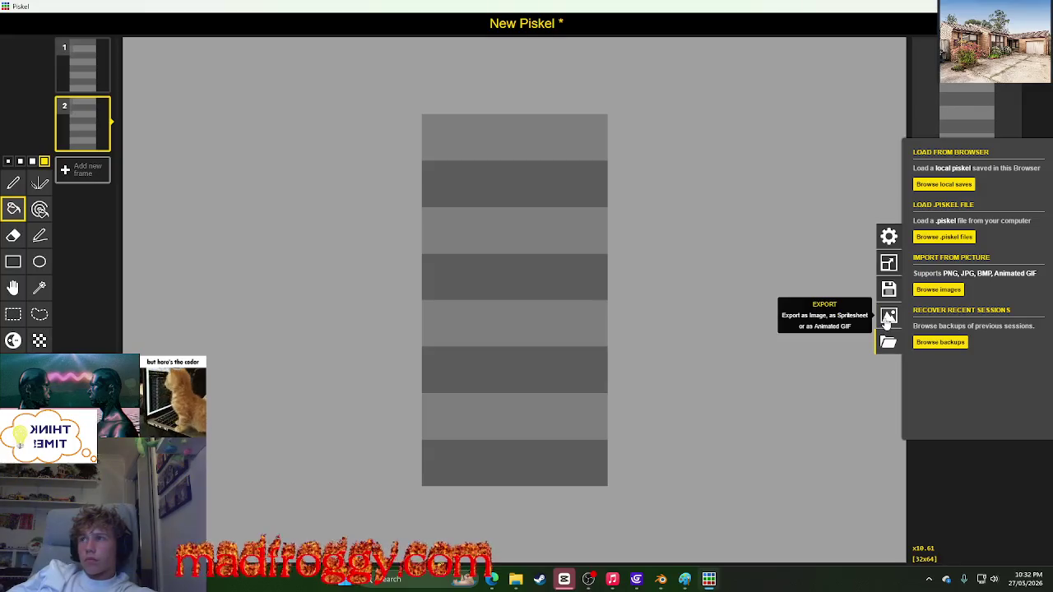
pyautogui.hotkey('alt', 'Tab')
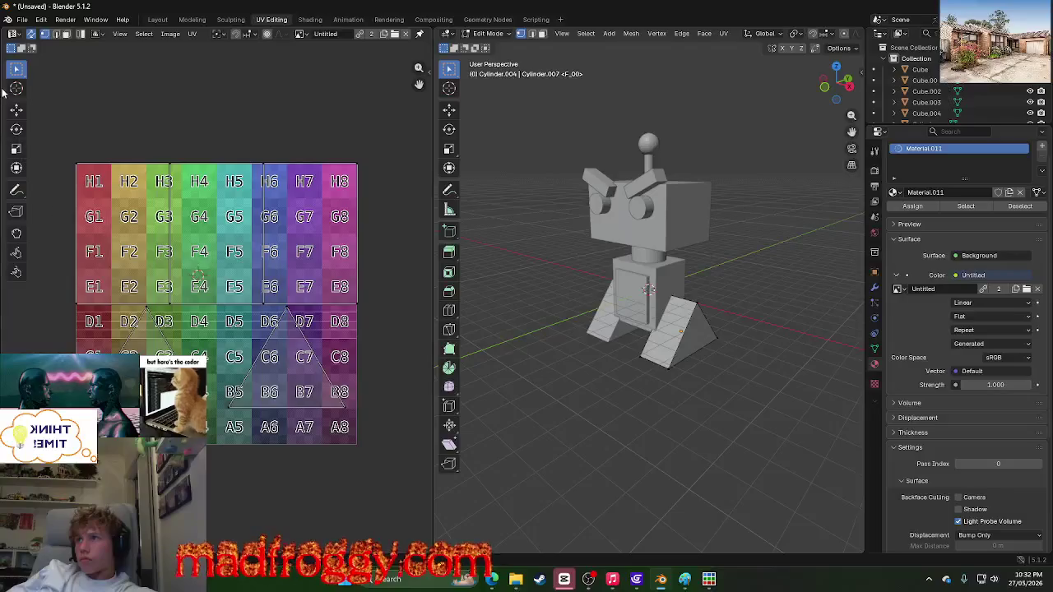
pyautogui.click(13, 35)
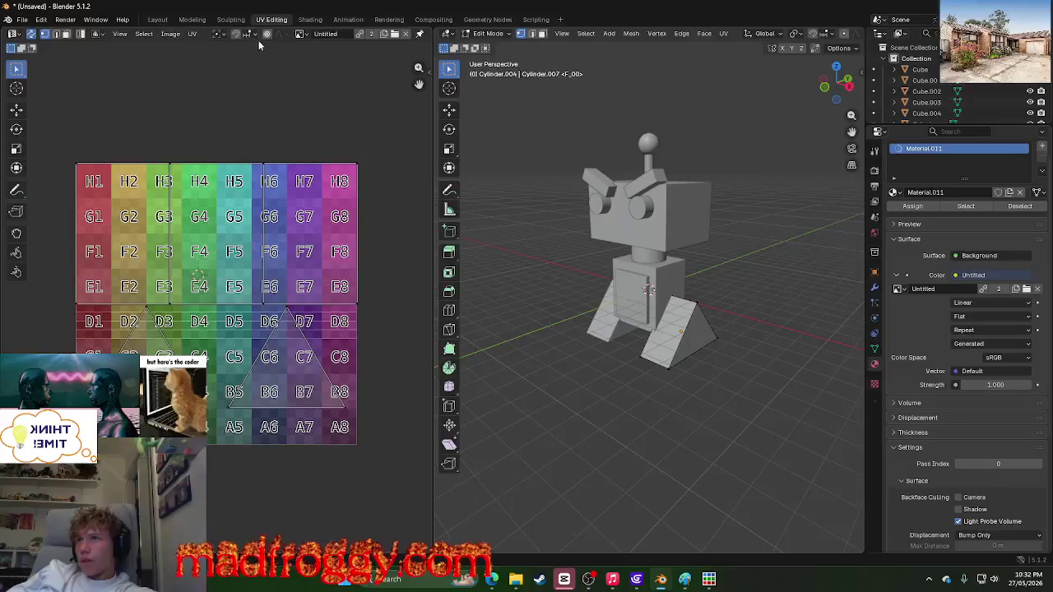
pyautogui.click(303, 33)
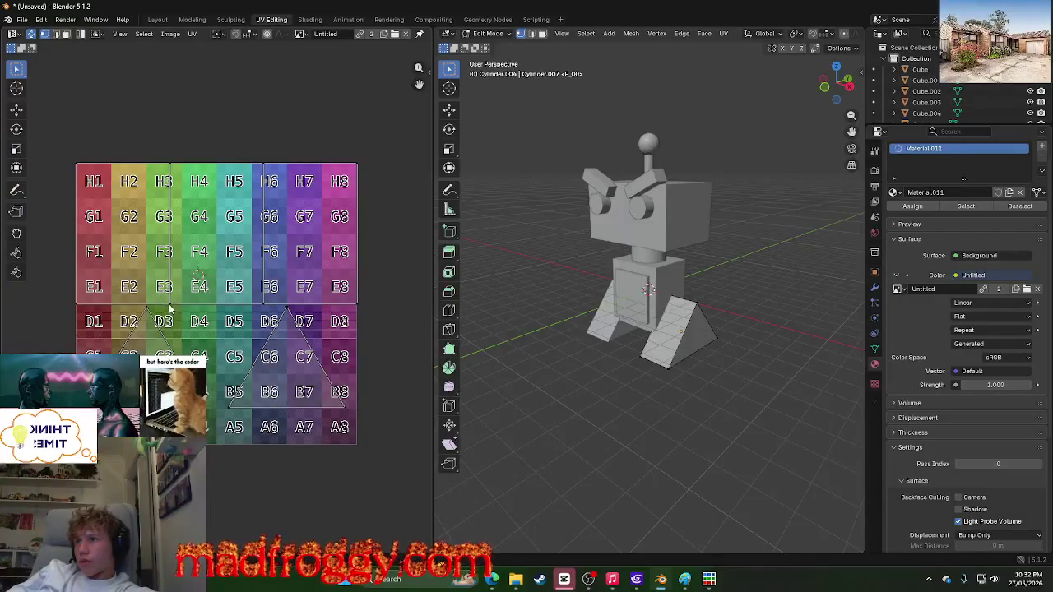
pyautogui.click(15, 109)
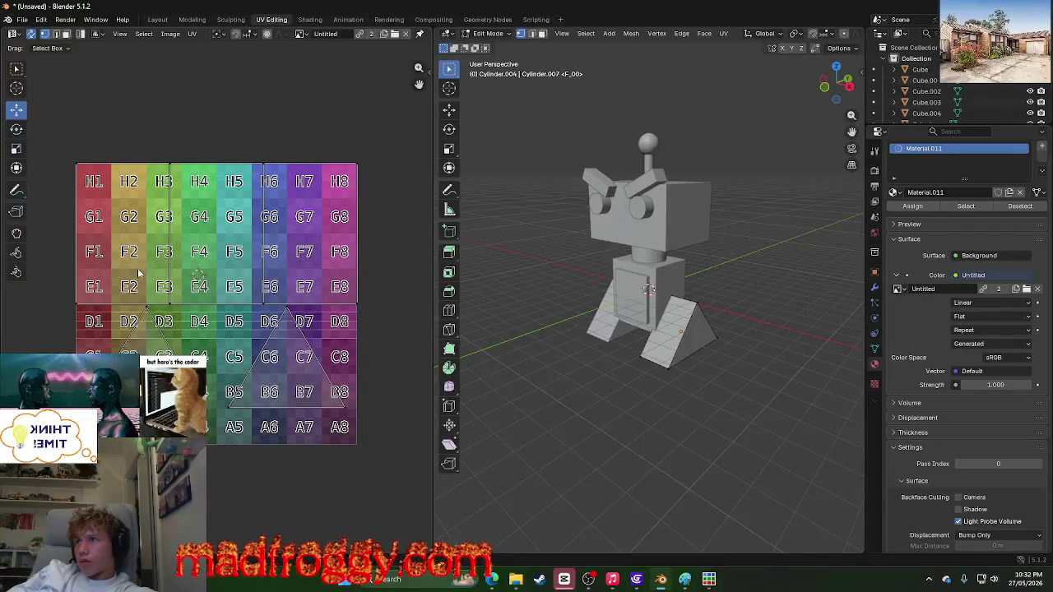
pyautogui.click(169, 303)
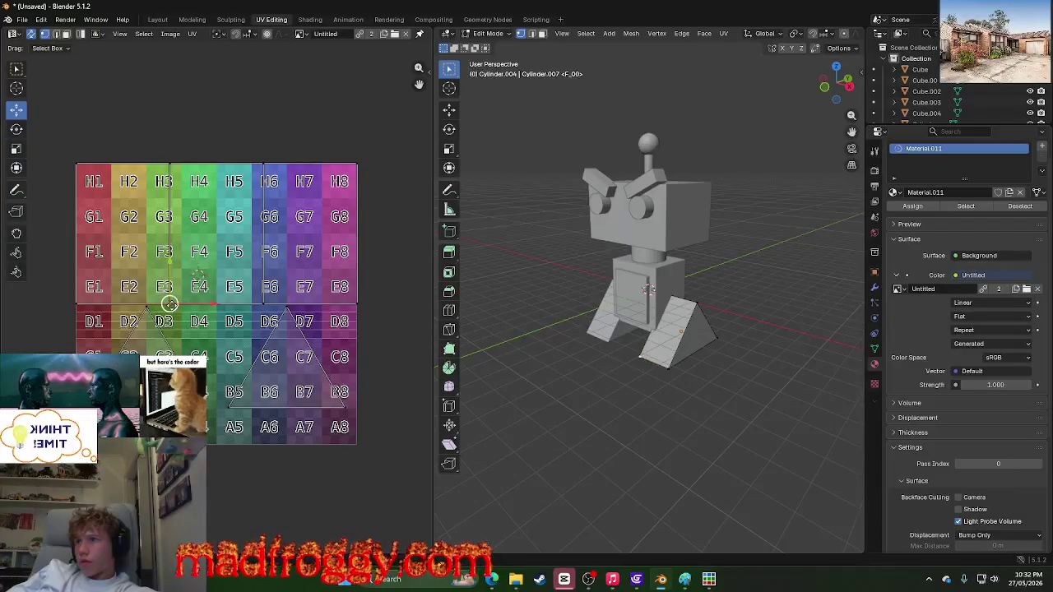
pyautogui.moveTo(189, 302); pyautogui.dragTo(428, 272)
pyautogui.hotkey('ctrl', 'z')
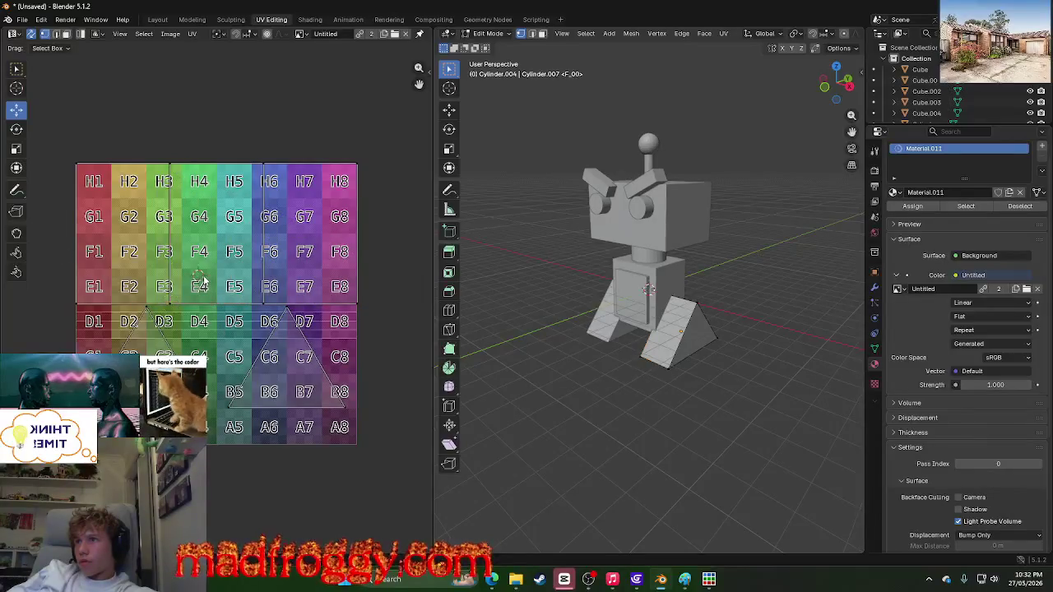
pyautogui.click(360, 323)
pyautogui.moveTo(374, 306); pyautogui.dragTo(39, 145)
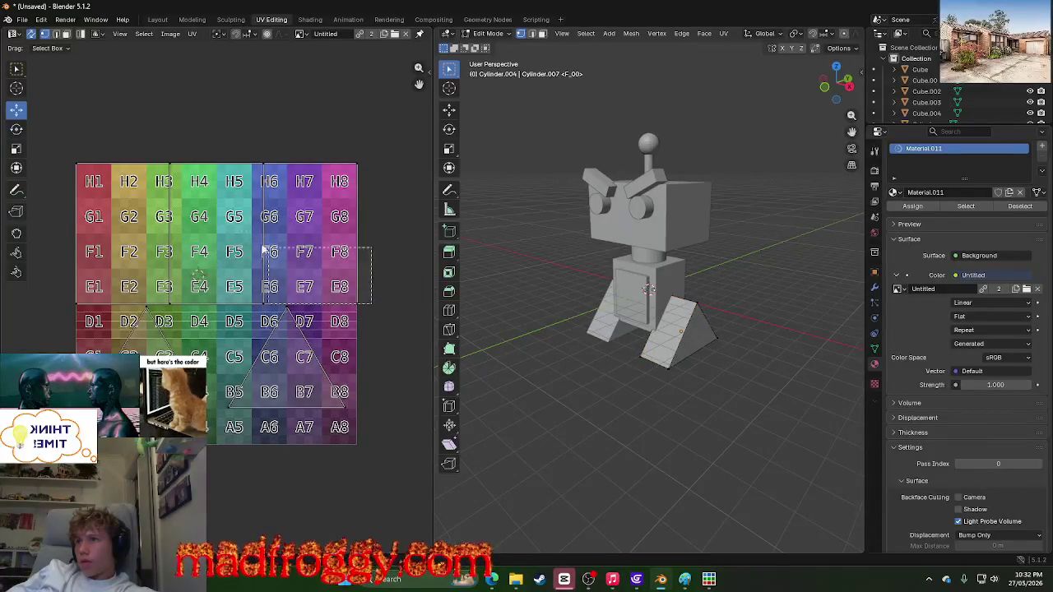
pyautogui.moveTo(247, 237)
pyautogui.mouseDown()
pyautogui.moveTo(196, 233)
pyautogui.moveTo(230, 132)
pyautogui.mouseUp()
pyautogui.rightClick(230, 132)
pyautogui.click(230, 115)
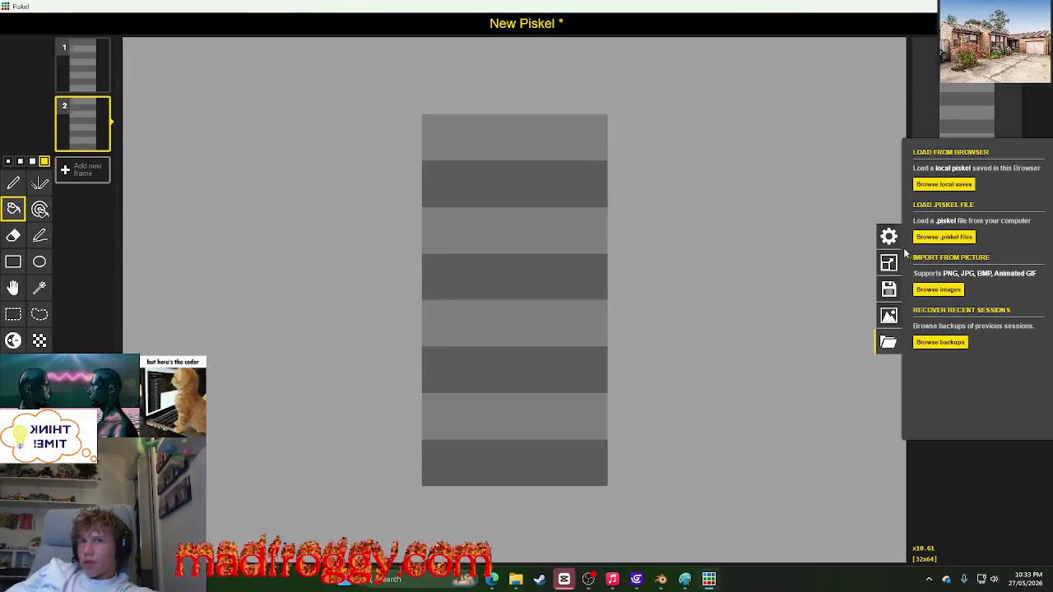
pyautogui.click(889, 265)
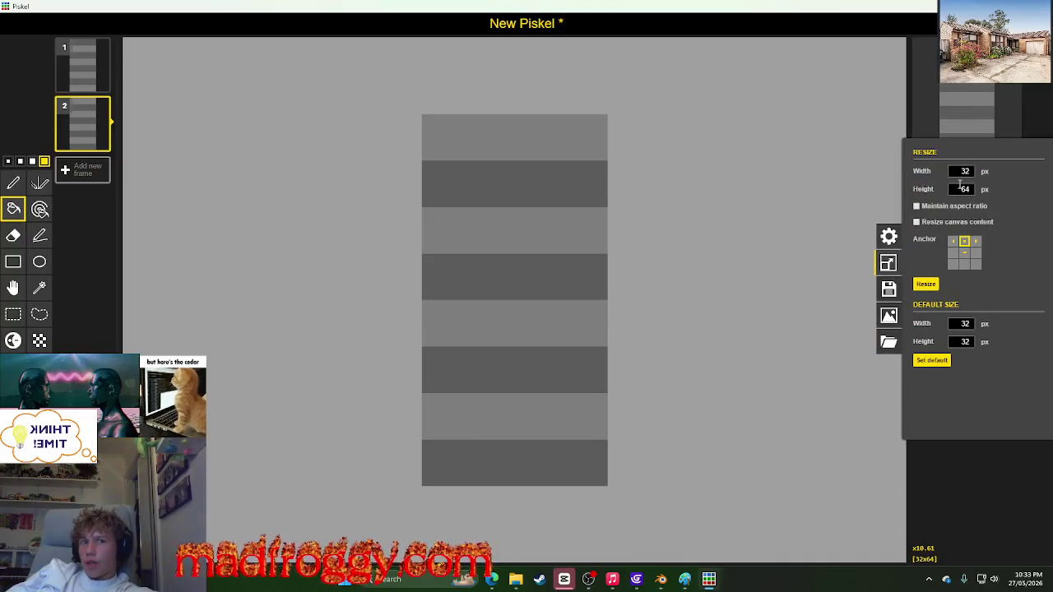
# Step: Resize the Piskel canvas width to 64 for a 64×64 sprite
pyautogui.doubleClick(960, 186)
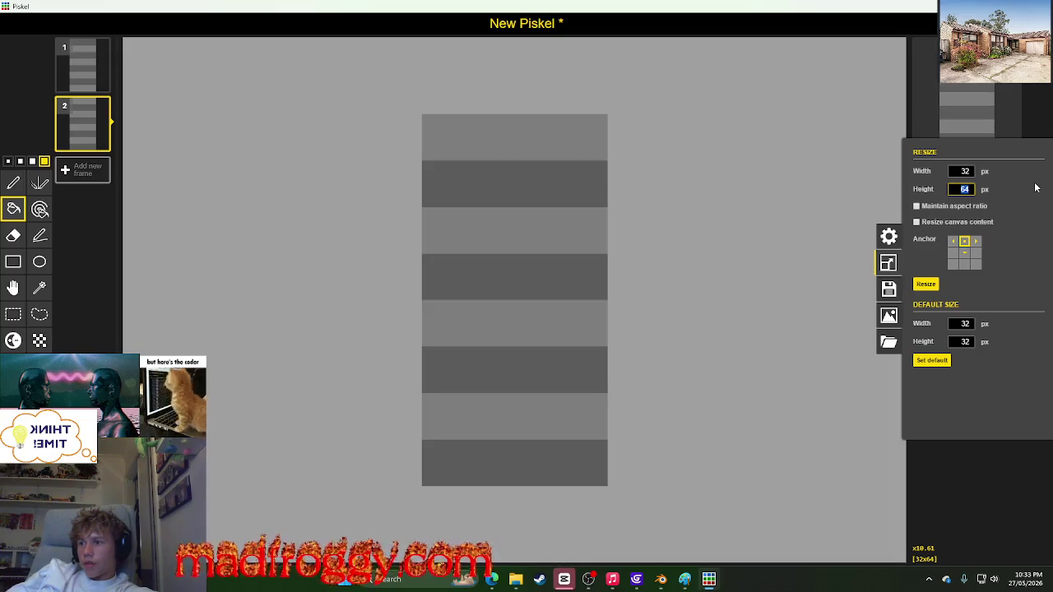
pyautogui.hotkey('alt', 'Tab')
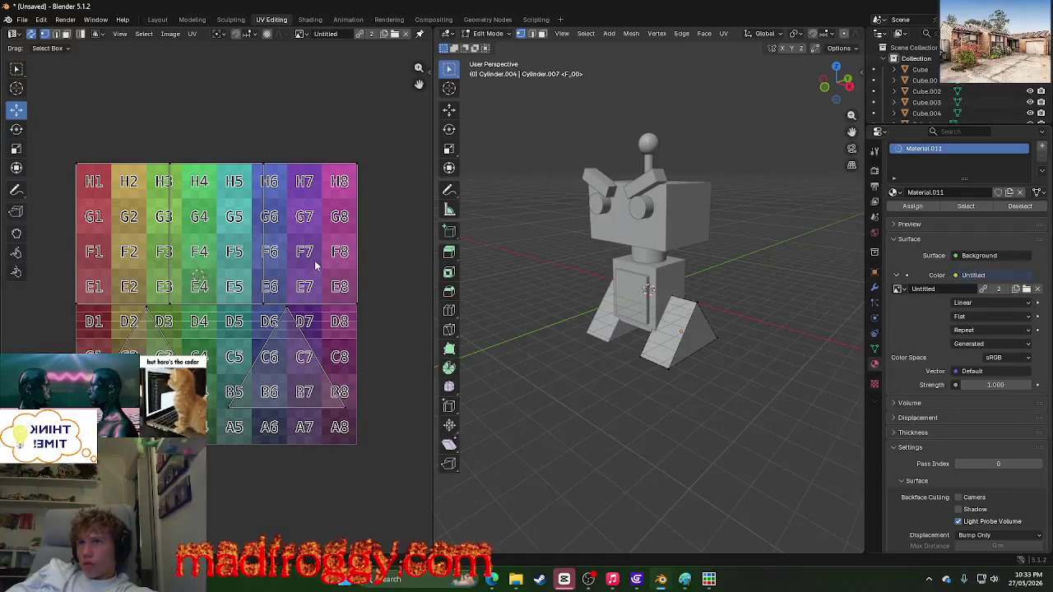
pyautogui.hotkey('alt', 'Tab')
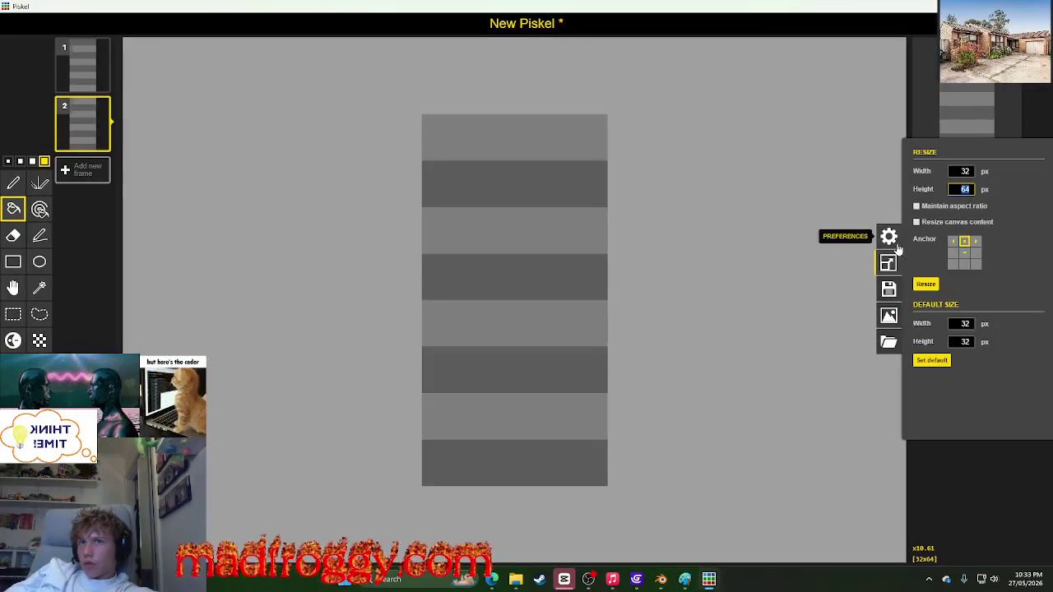
pyautogui.doubleClick(954, 171)
pyautogui.write('64')
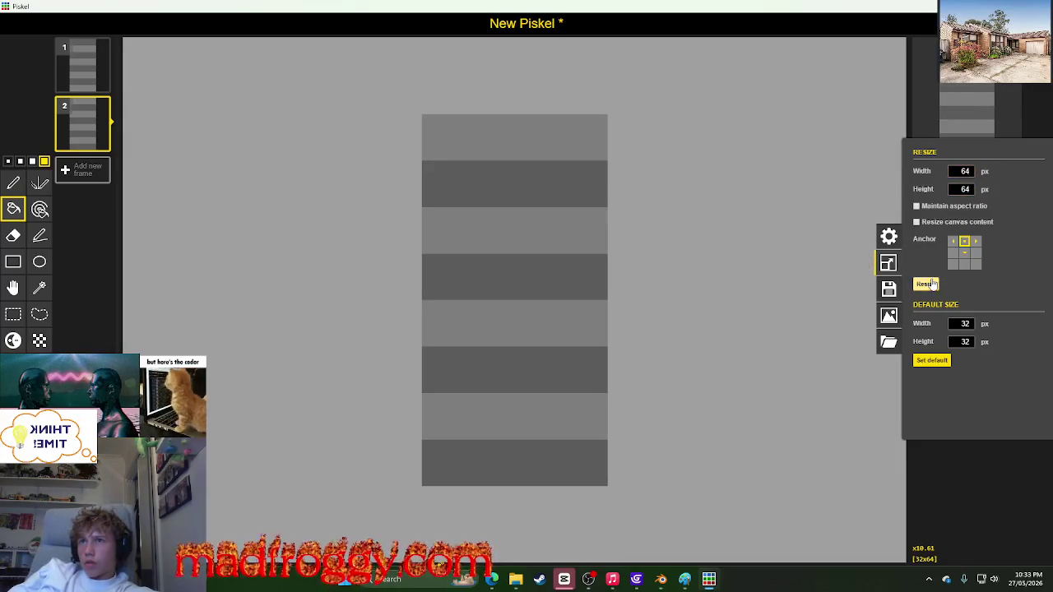
pyautogui.click(925, 284)
pyautogui.scroll(-3, 451, 370)
pyautogui.scroll(-1, 452, 371)
# Step: Delete the lower stripes, copy the top stripes full width, and fill the bottom dark grey
pyautogui.click(14, 314)
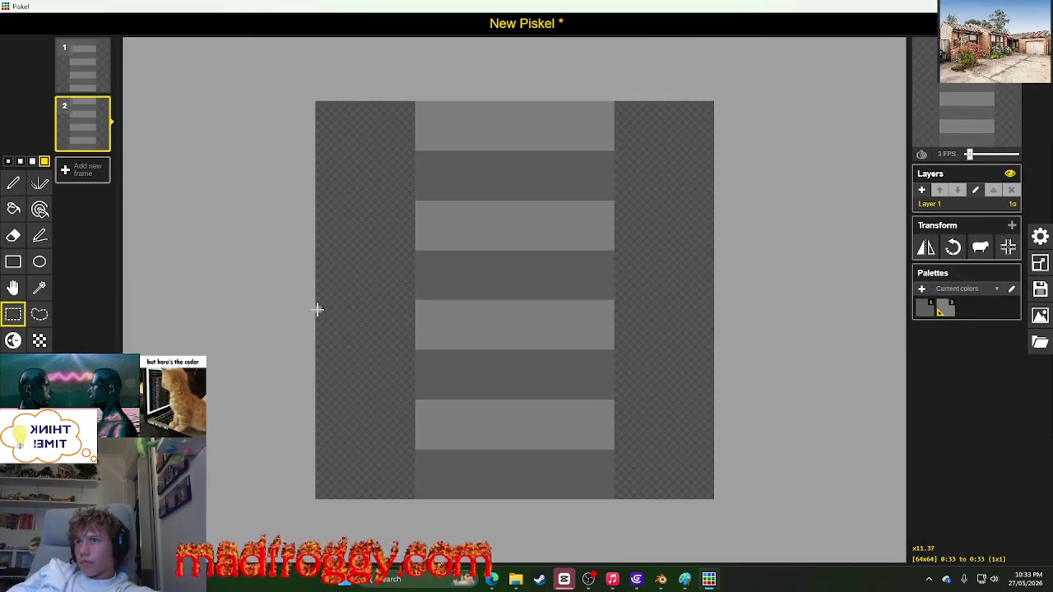
pyautogui.moveTo(318, 309); pyautogui.dragTo(698, 456)
pyautogui.moveTo(317, 301)
pyautogui.mouseDown()
pyautogui.moveTo(404, 377)
pyautogui.moveTo(705, 486)
pyautogui.mouseUp()
pyautogui.press('Delete')
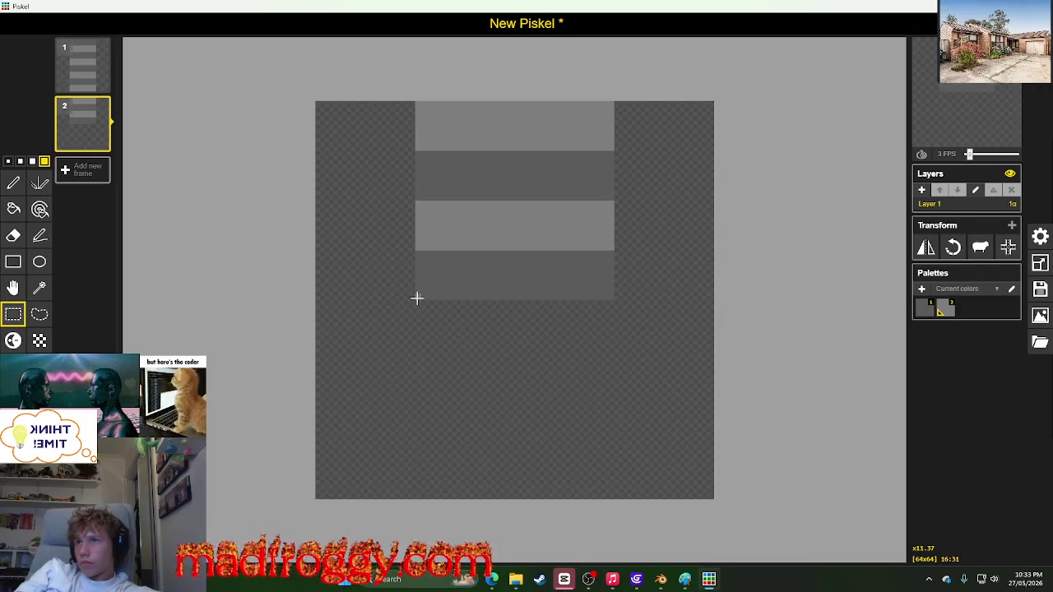
pyautogui.moveTo(416, 297); pyautogui.dragTo(614, 102)
pyautogui.press('Delete')
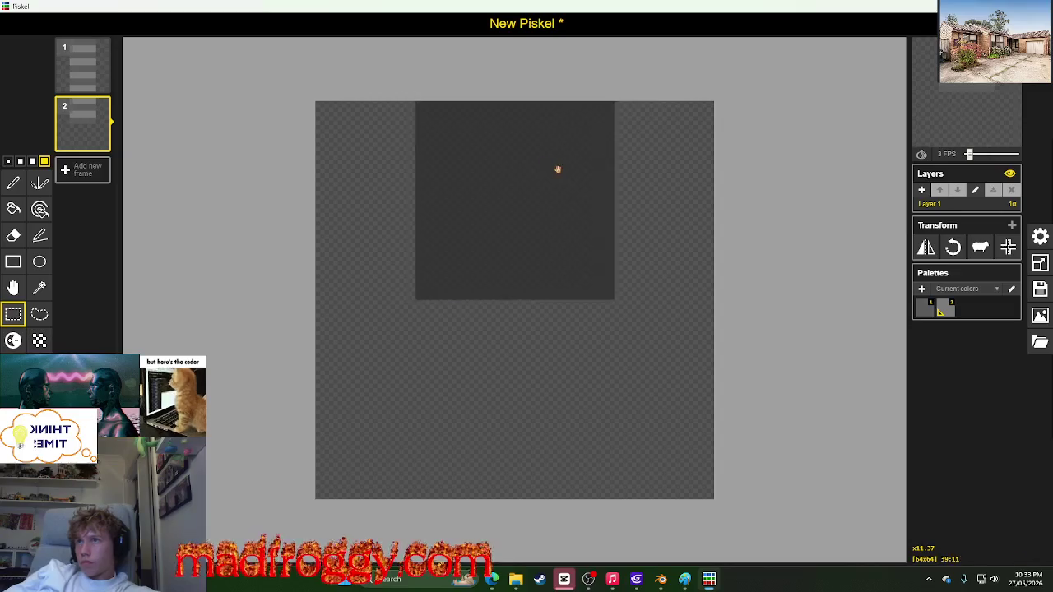
pyautogui.moveTo(558, 169); pyautogui.dragTo(463, 171)
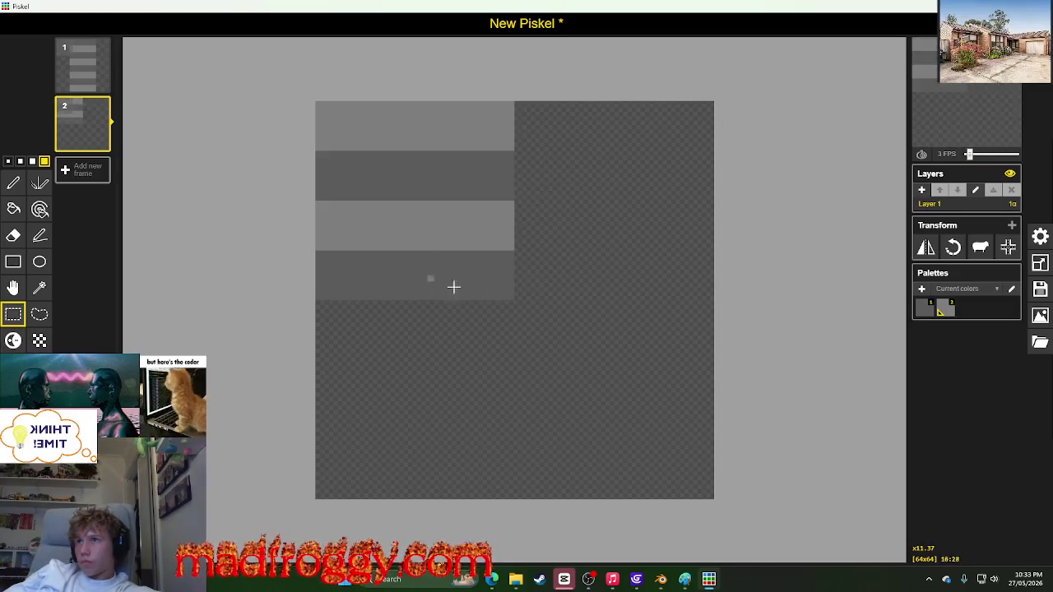
pyautogui.moveTo(512, 300); pyautogui.dragTo(321, 107)
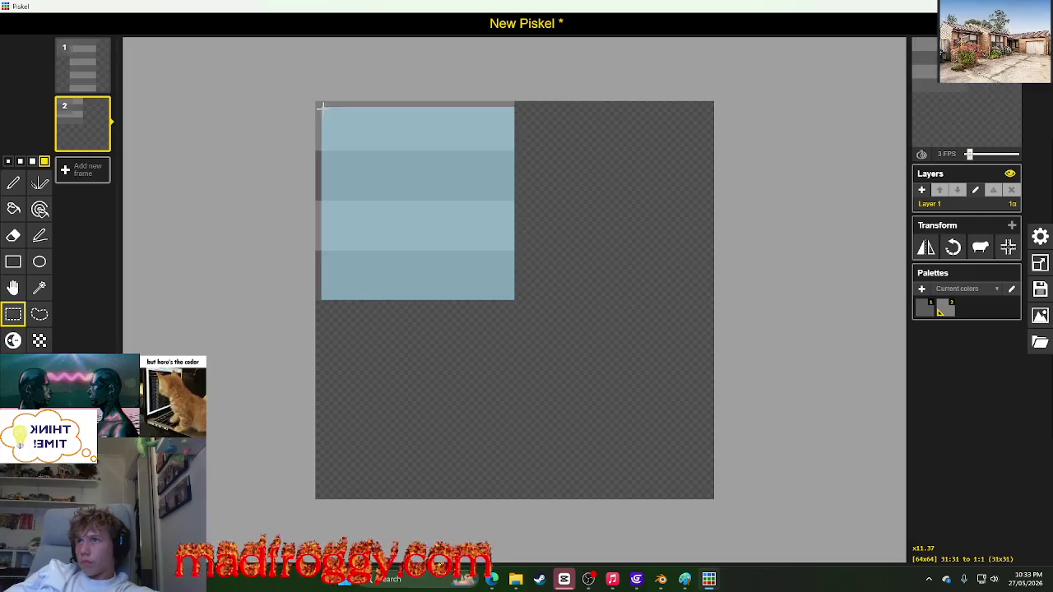
pyautogui.moveTo(349, 154)
pyautogui.mouseDown()
pyautogui.moveTo(552, 154)
pyautogui.moveTo(546, 148)
pyautogui.mouseUp()
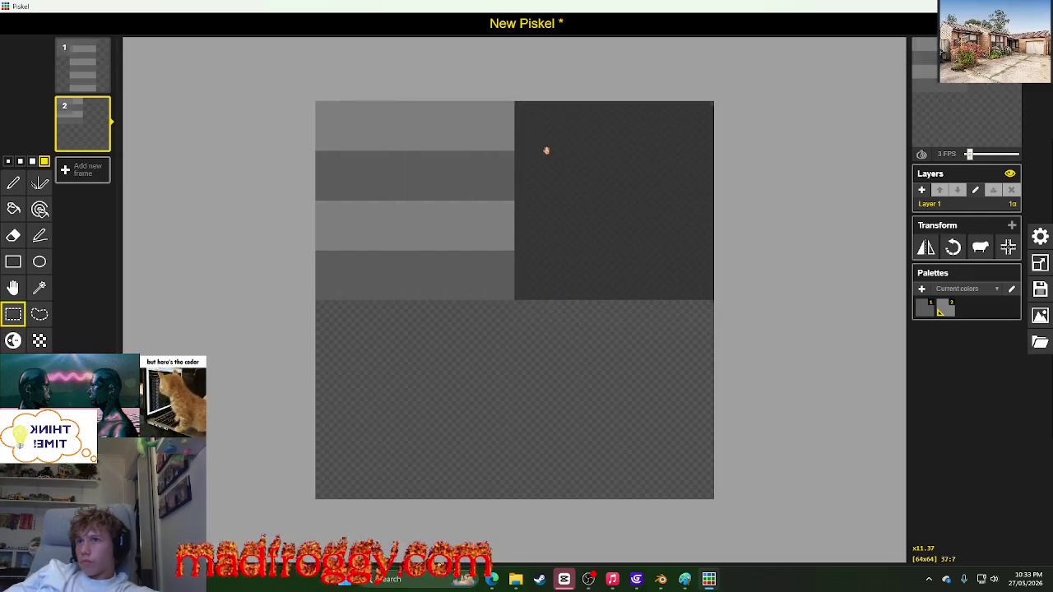
pyautogui.click(541, 263)
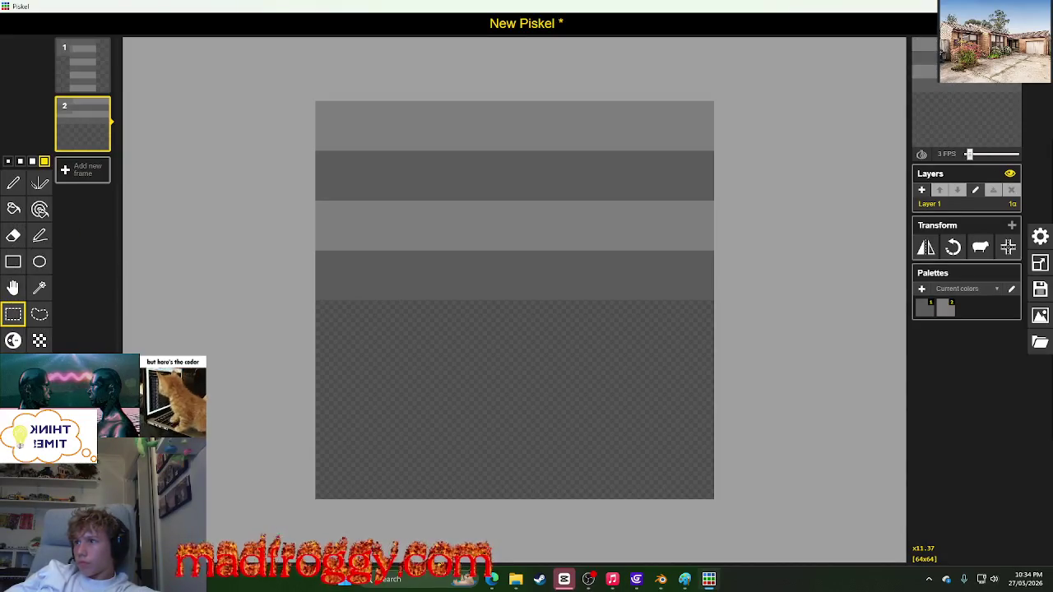
pyautogui.click(13, 208)
pyautogui.click(416, 396)
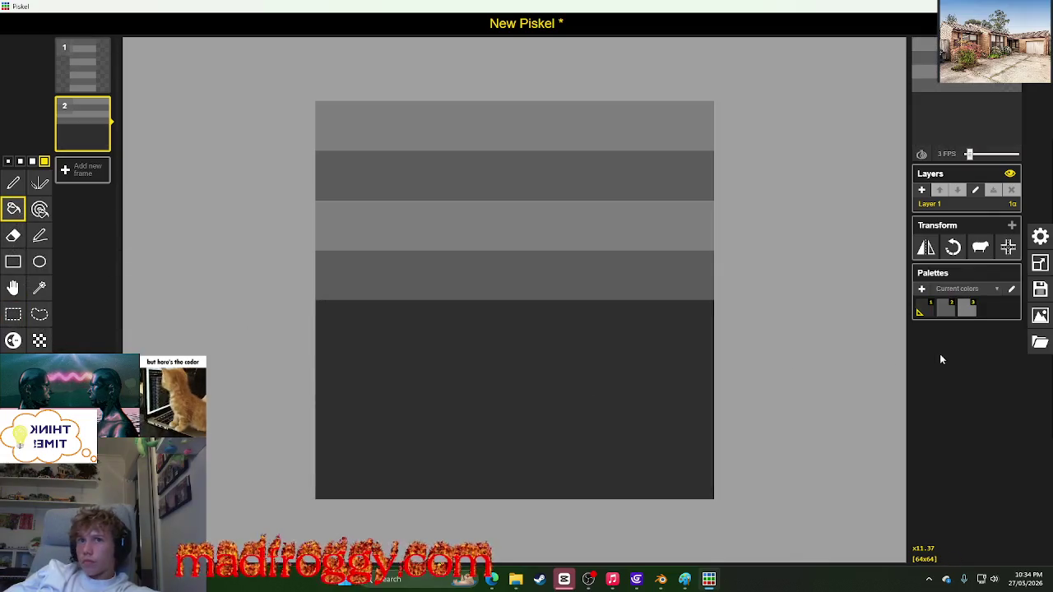
# Step: Remove the old first frame and open the GIF export settings
pyautogui.click(1039, 340)
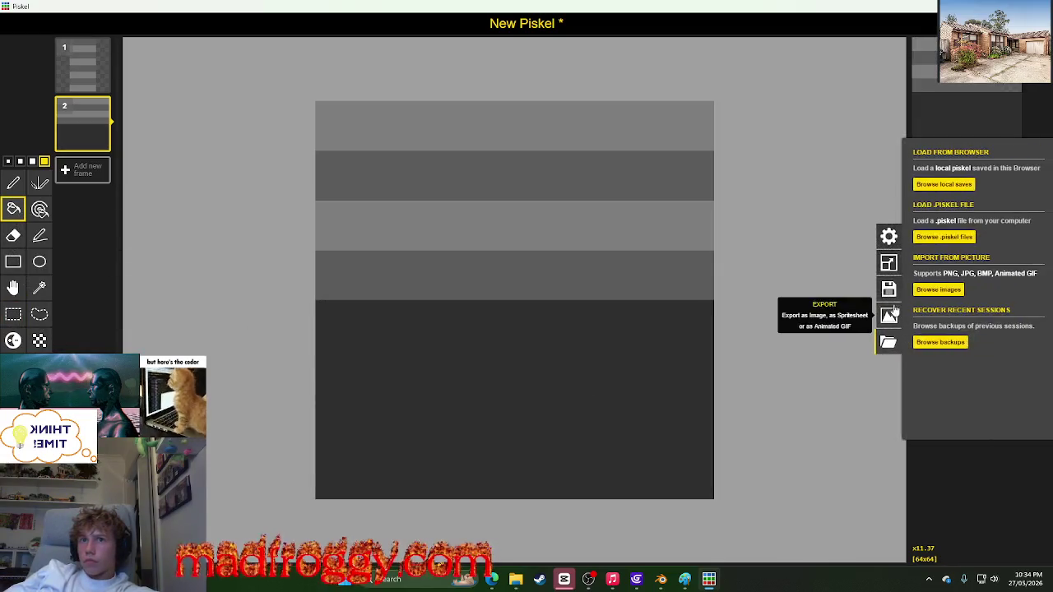
pyautogui.click(103, 47)
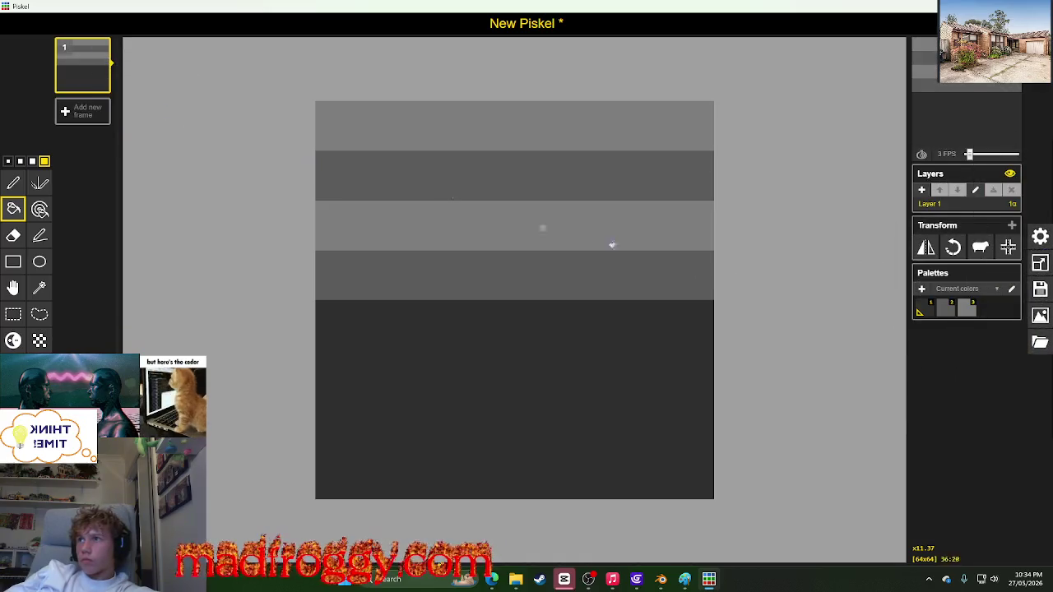
pyautogui.click(1039, 340)
pyautogui.click(896, 312)
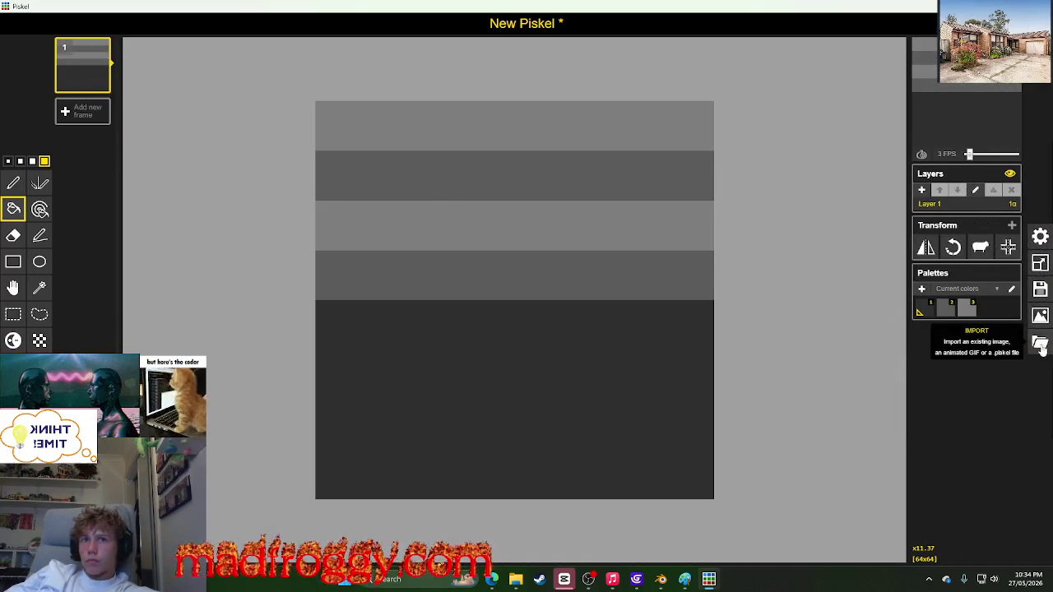
pyautogui.click(1039, 340)
pyautogui.click(888, 315)
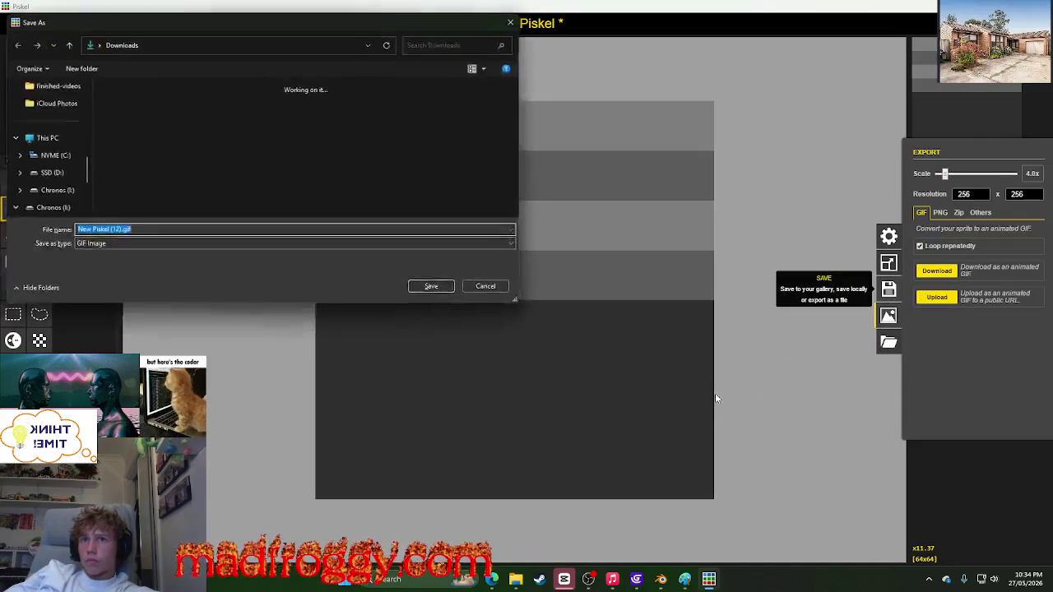
# Step: Download the sprite as a PNG file and save it
pyautogui.click(488, 289)
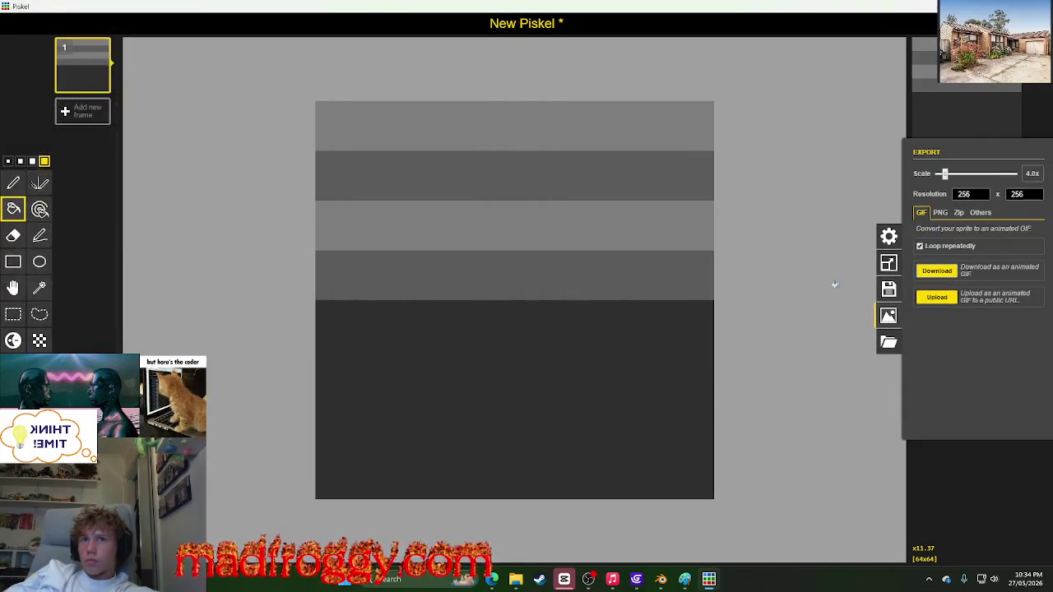
pyautogui.click(938, 213)
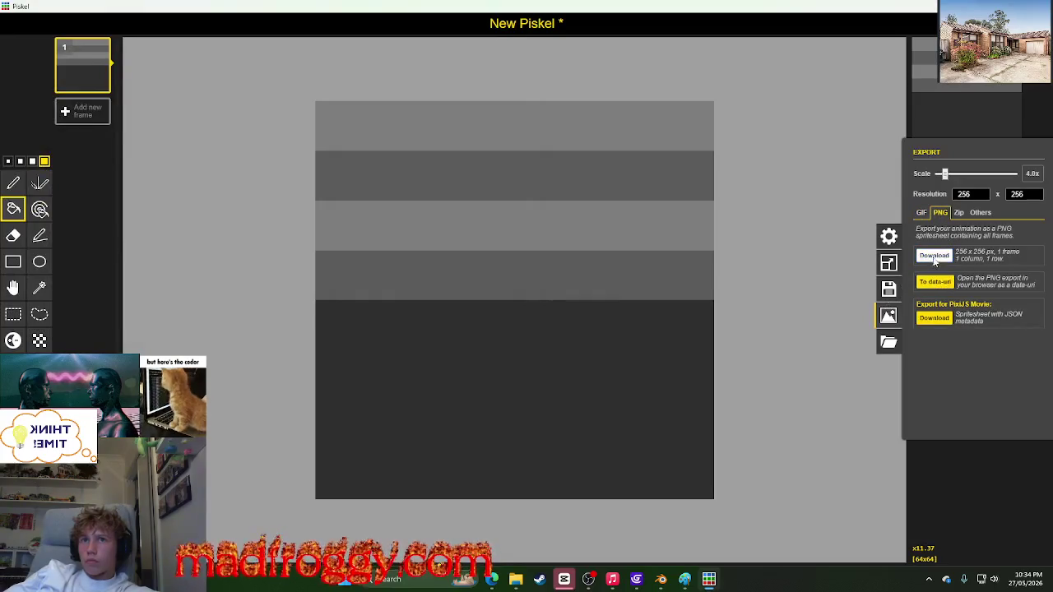
pyautogui.click(934, 258)
pyautogui.click(432, 287)
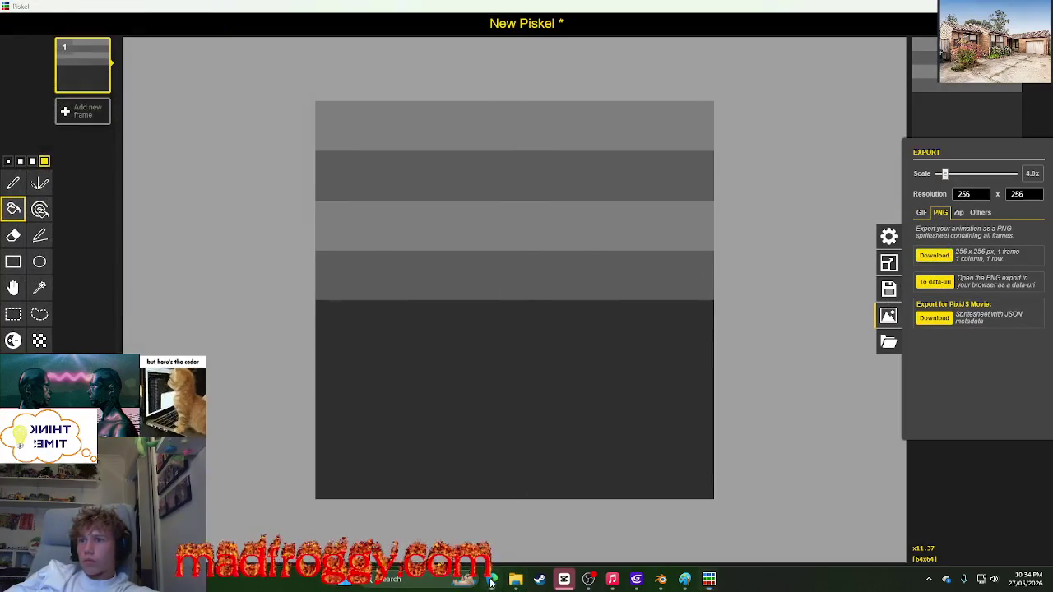
pyautogui.click(660, 579)
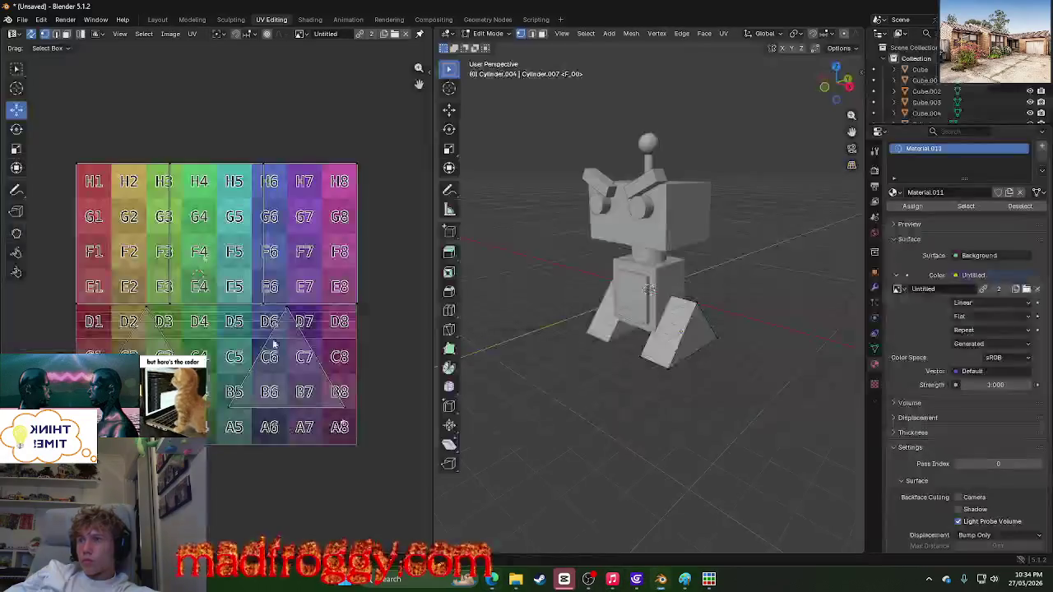
# Step: Browse Downloads via Image > Open sorted by date, then open Downloads in File Explorer
pyautogui.click(170, 33)
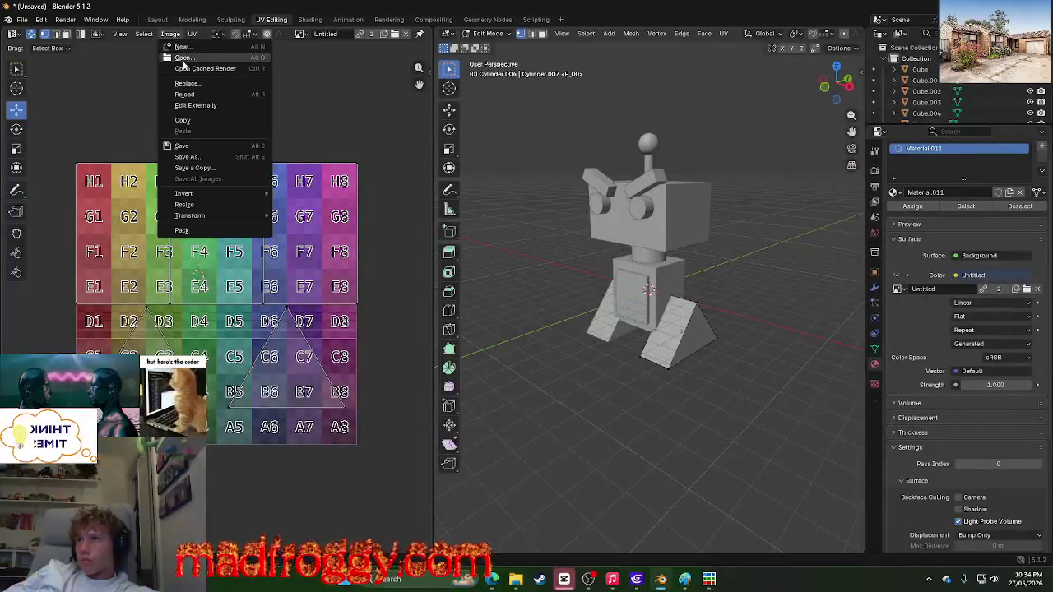
pyautogui.click(198, 54)
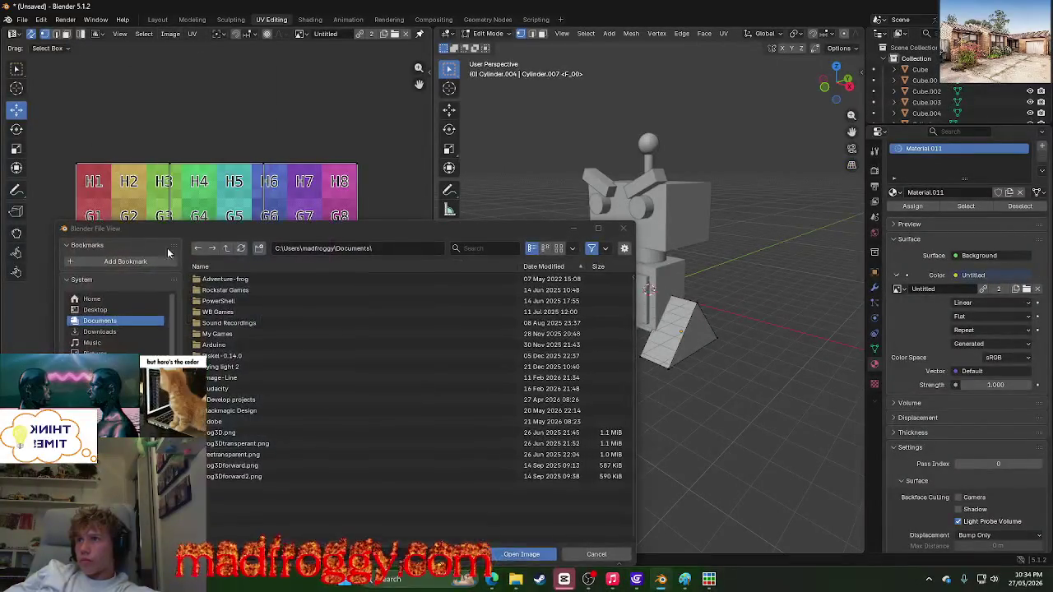
pyautogui.click(99, 331)
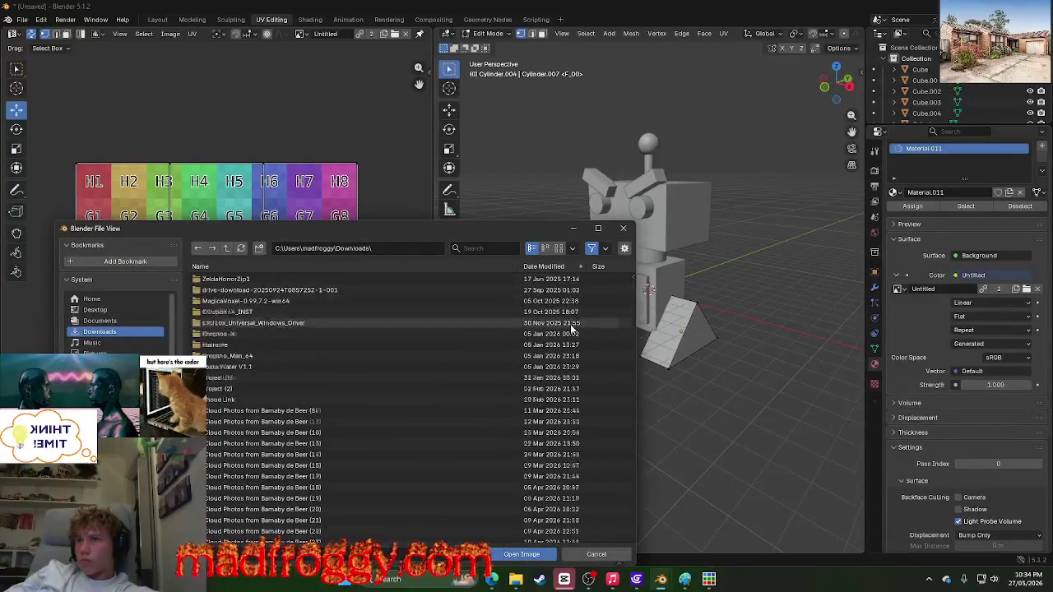
pyautogui.scroll(-10, 571, 329)
pyautogui.click(559, 266)
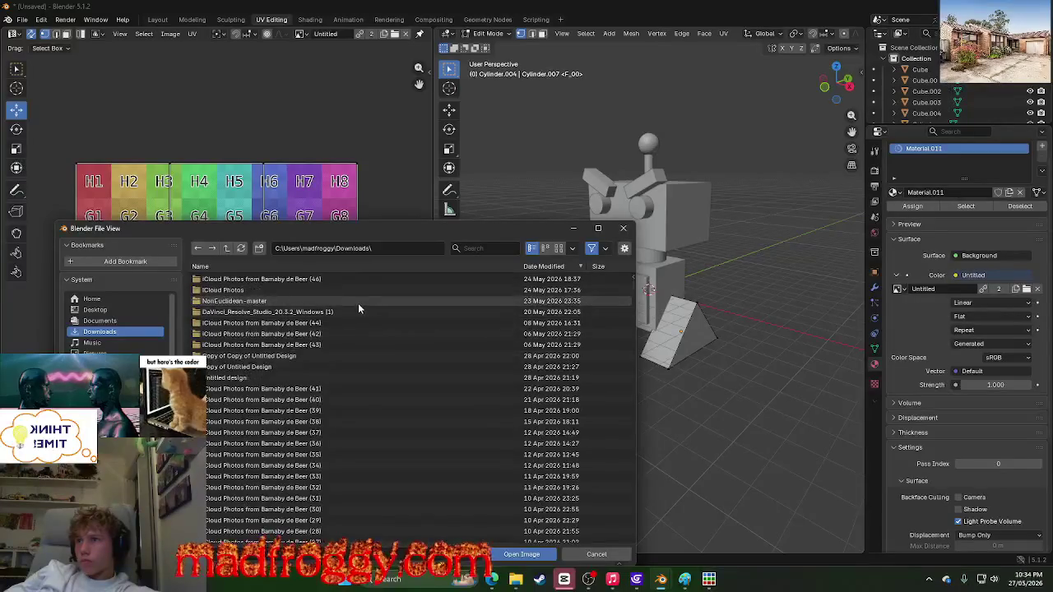
pyautogui.click(561, 266)
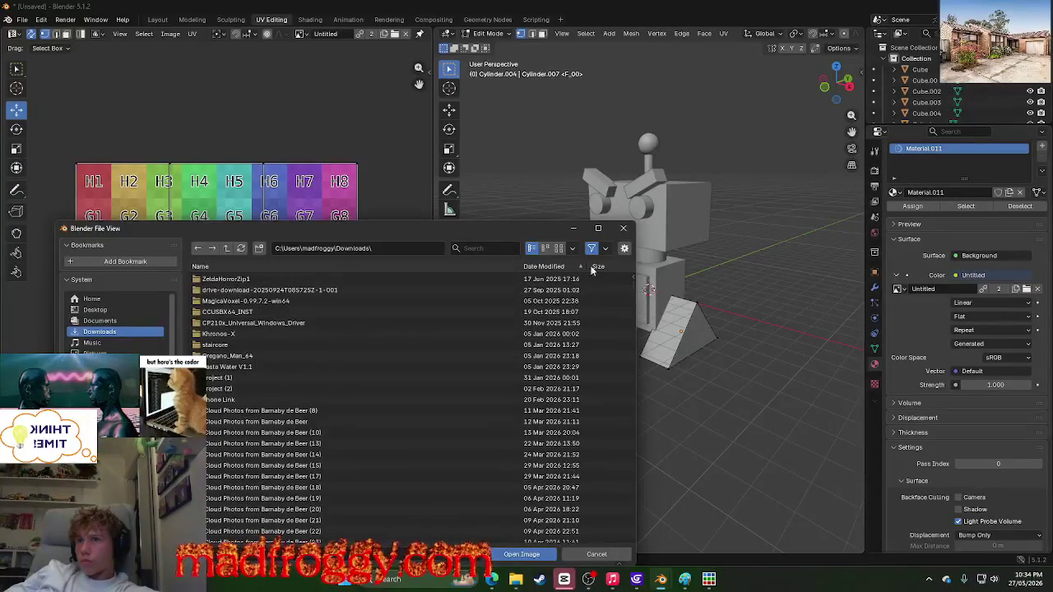
pyautogui.scroll(-3, 271, 354)
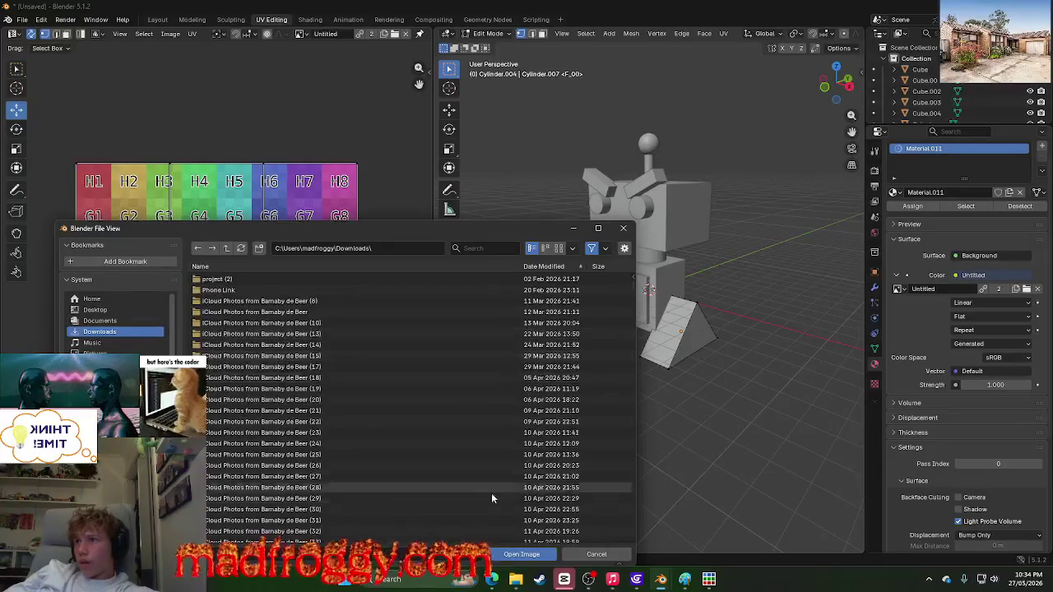
pyautogui.hotkey('alt', 'Tab')
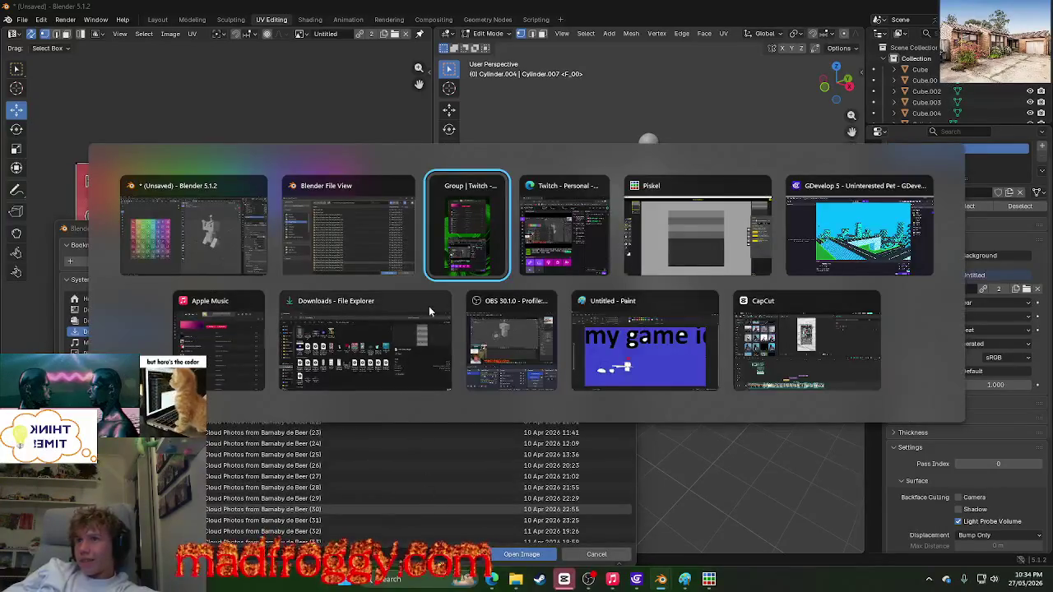
pyautogui.click(329, 240)
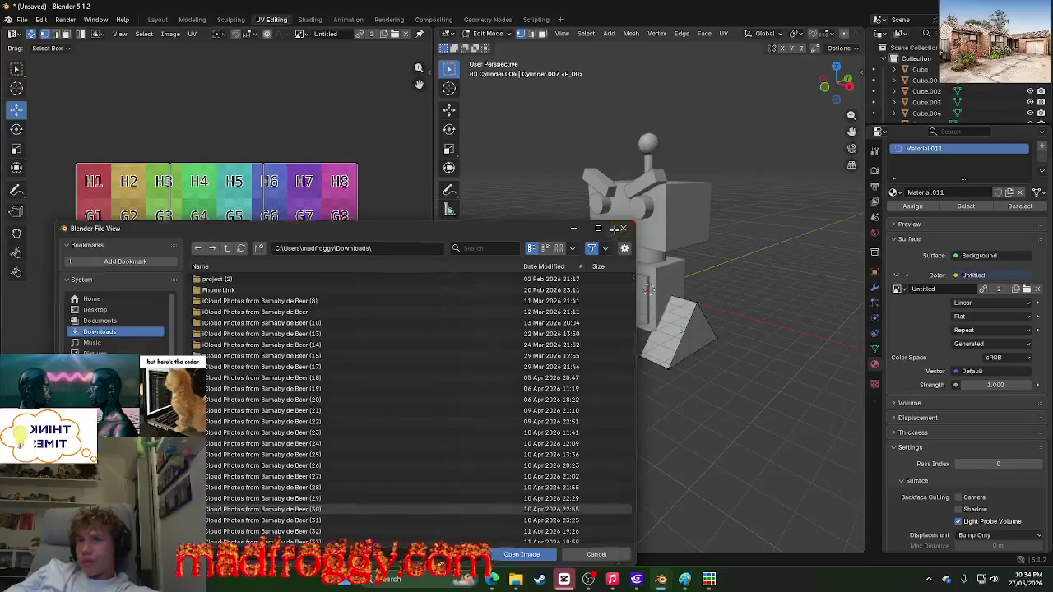
pyautogui.click(514, 579)
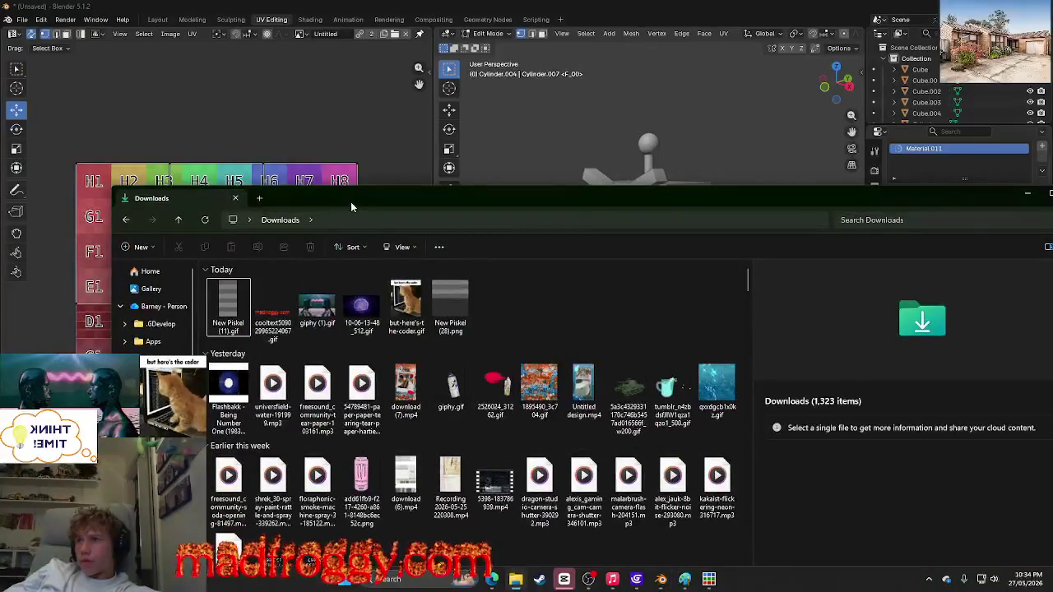
# Step: Drag New Piskel (28).png from Explorer onto the UV Editor, then close Explorer
pyautogui.moveTo(350, 201); pyautogui.dragTo(506, 195)
pyautogui.click(604, 300)
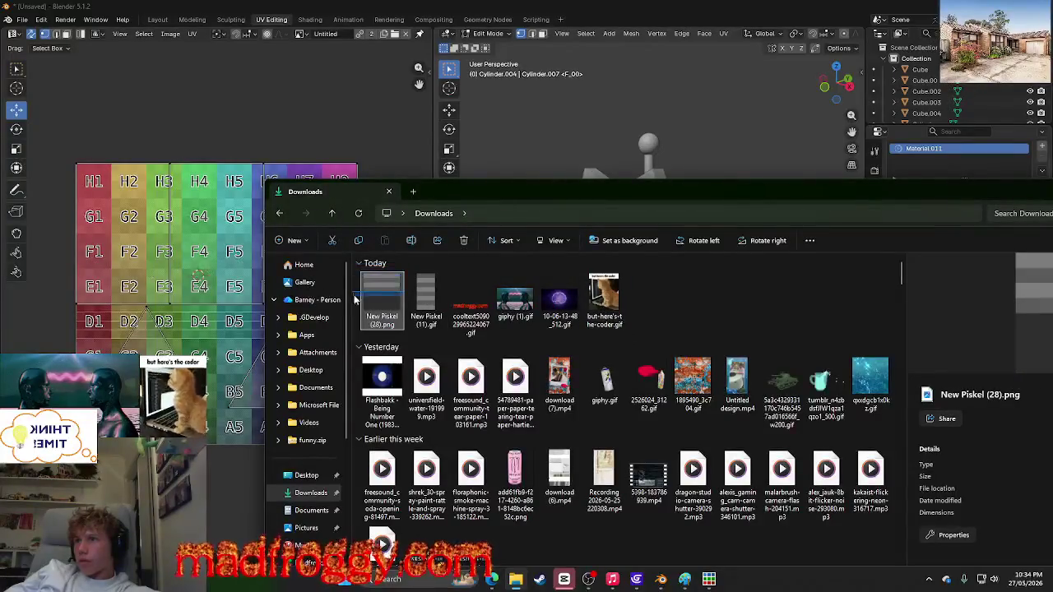
pyautogui.moveTo(403, 296); pyautogui.dragTo(173, 279)
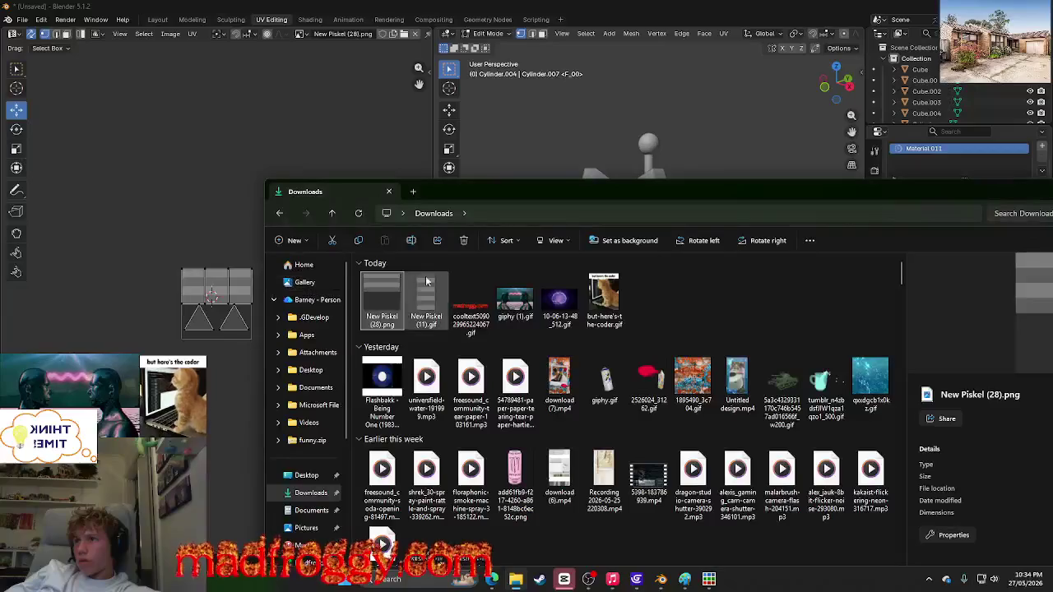
pyautogui.moveTo(984, 200); pyautogui.dragTo(749, 200)
pyautogui.click(351, 236)
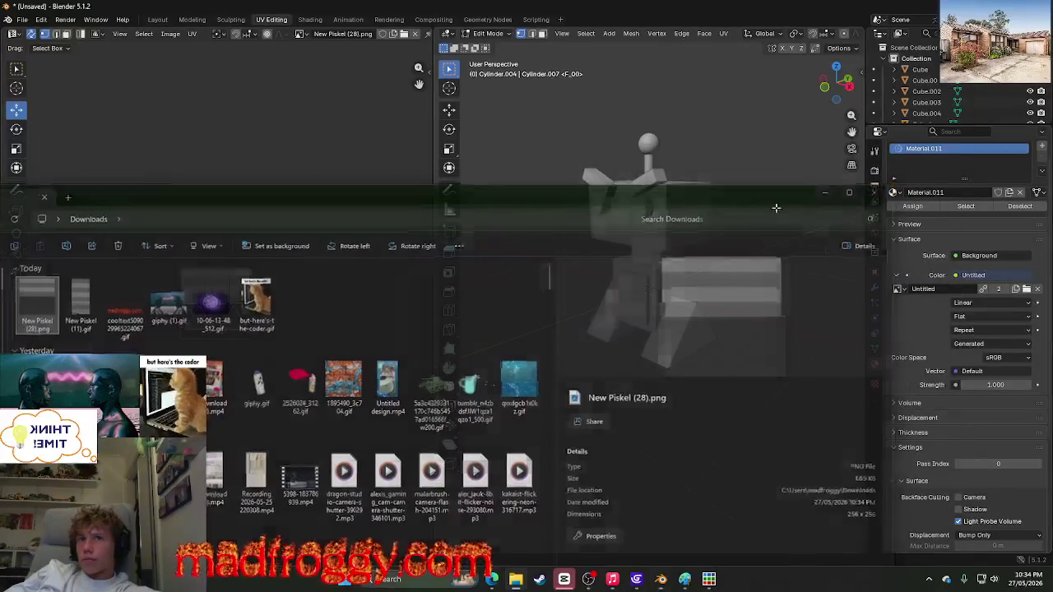
pyautogui.scroll(5, 249, 138)
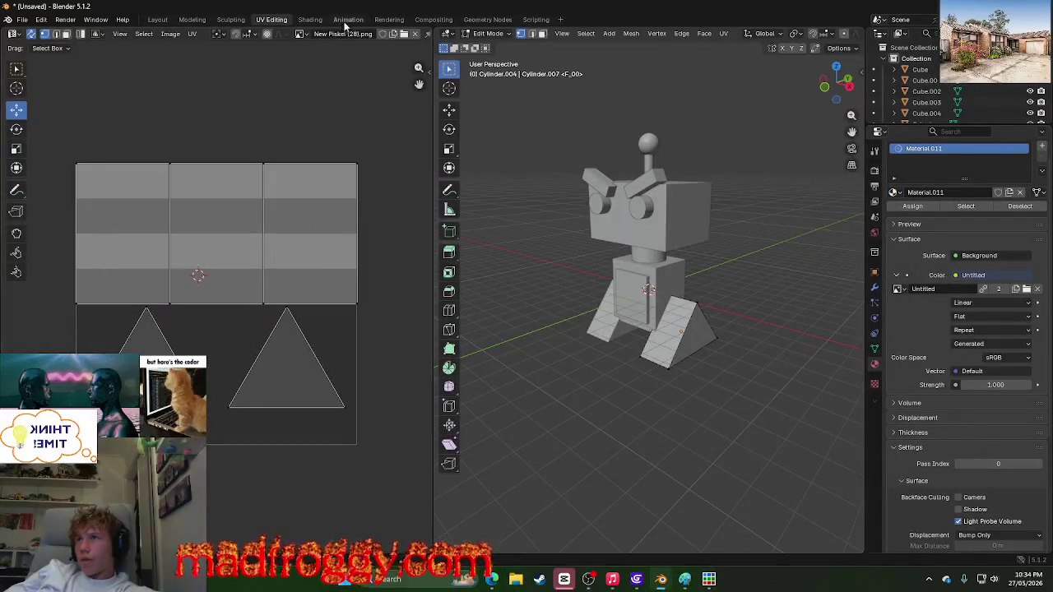
pyautogui.click(380, 19)
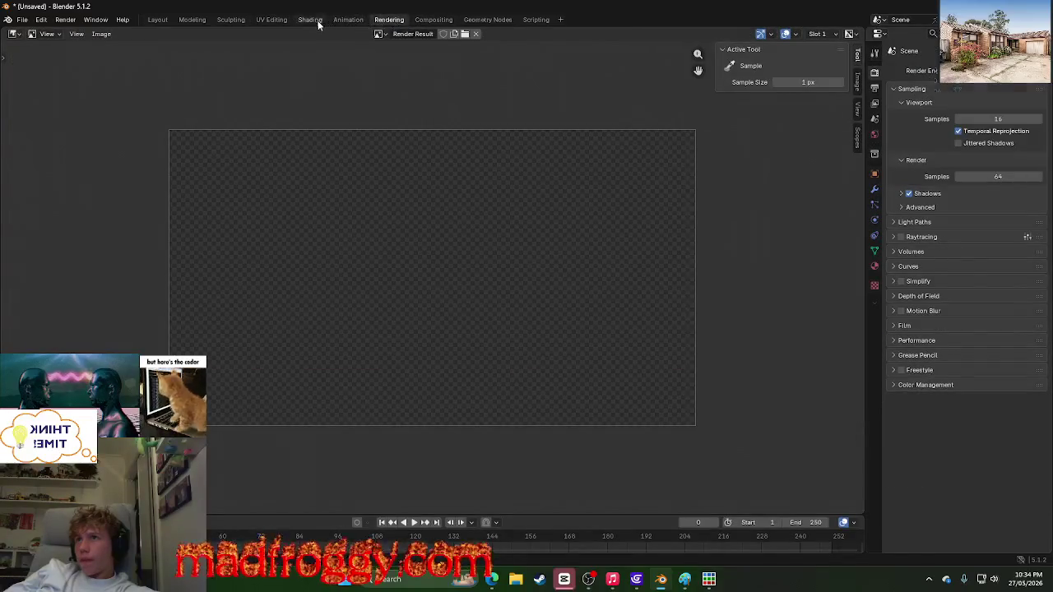
pyautogui.click(310, 19)
pyautogui.moveTo(592, 222)
pyautogui.mouseDown(button='middle')
pyautogui.moveTo(661, 236)
pyautogui.moveTo(559, 202)
pyautogui.mouseUp(button='middle')
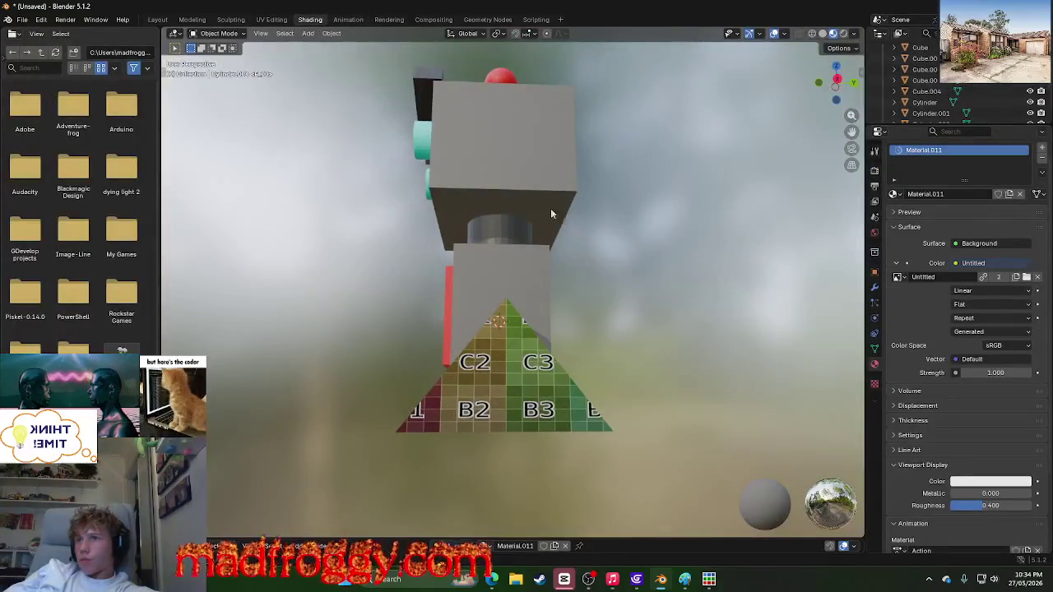
pyautogui.click(192, 20)
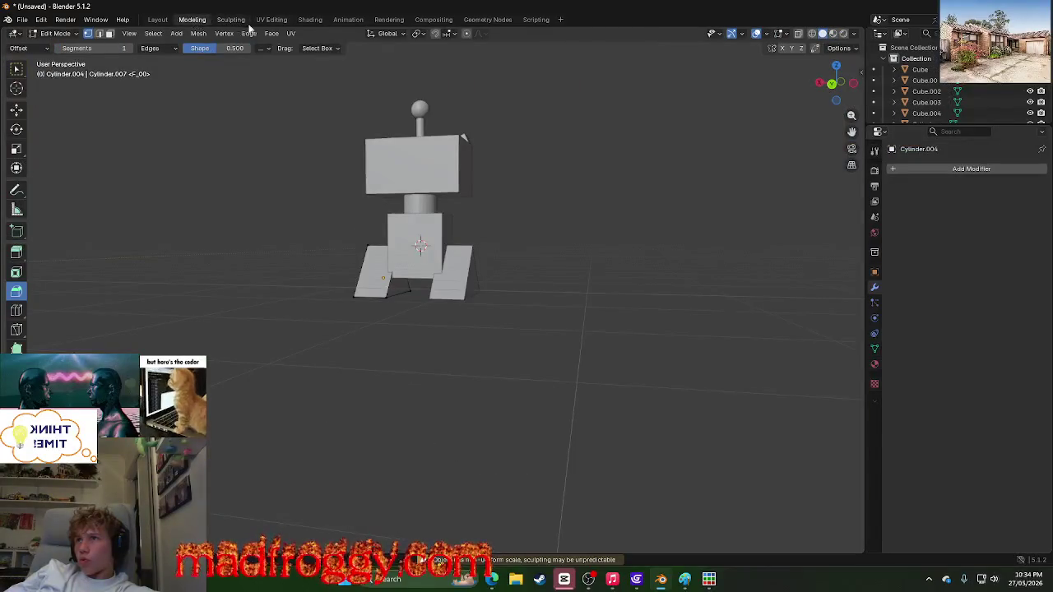
pyautogui.click(271, 20)
pyautogui.scroll(-1, 317, 98)
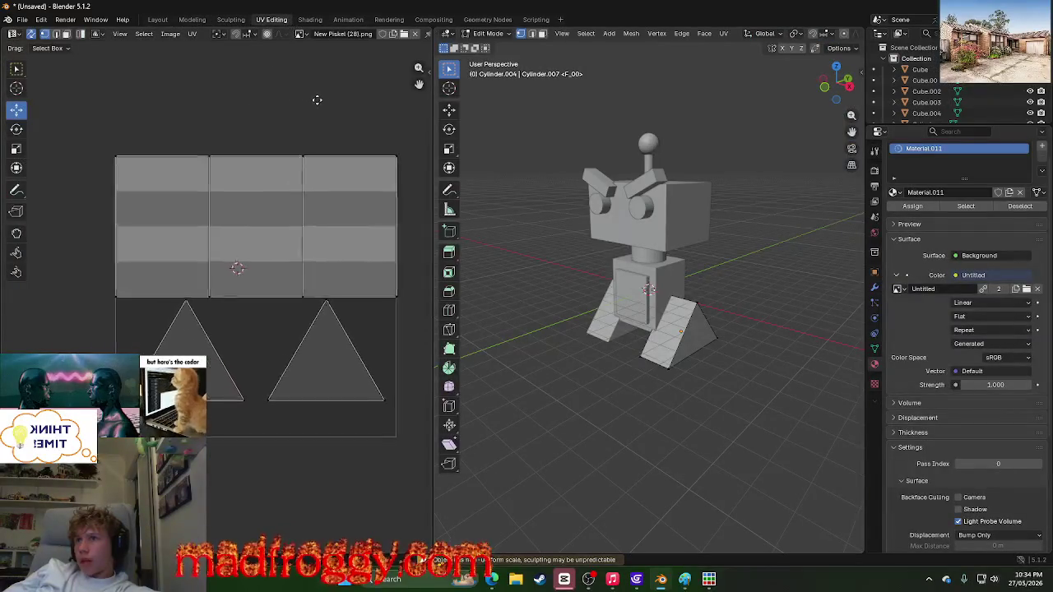
pyautogui.scroll(1, 375, 178)
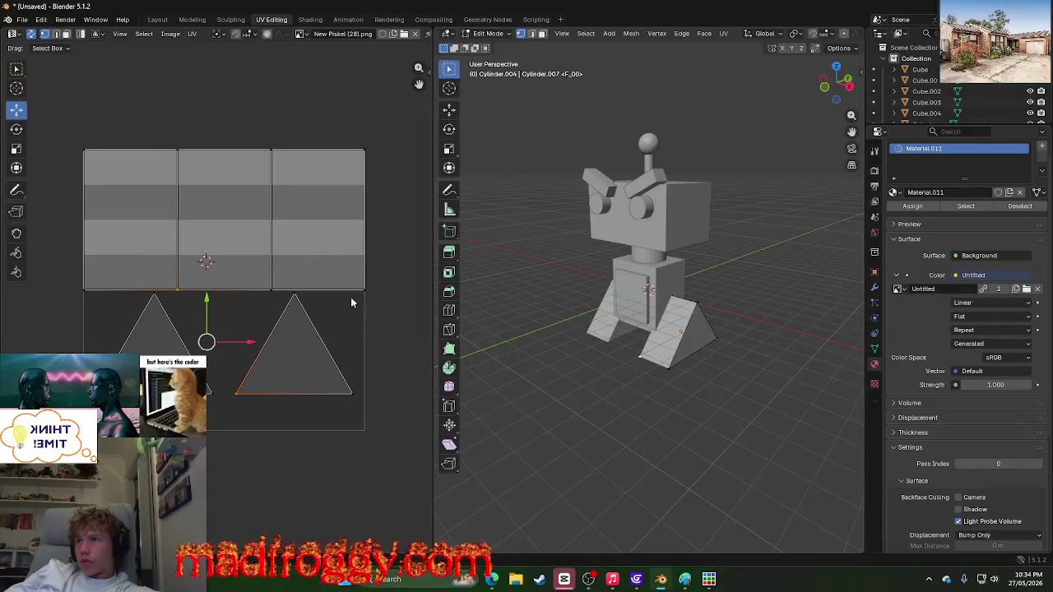
pyautogui.click(17, 70)
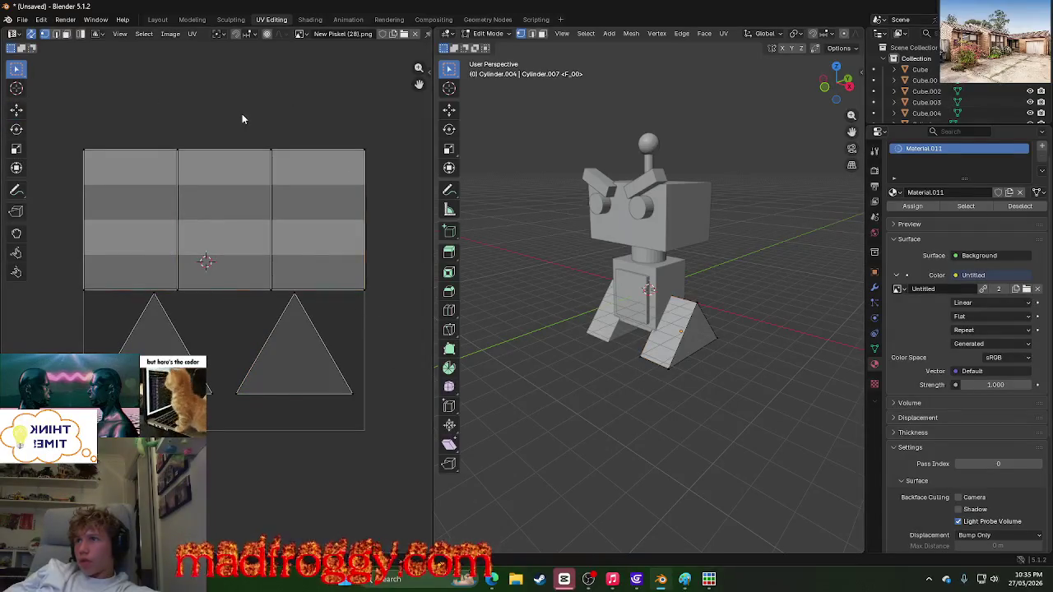
pyautogui.click(389, 19)
pyautogui.click(348, 19)
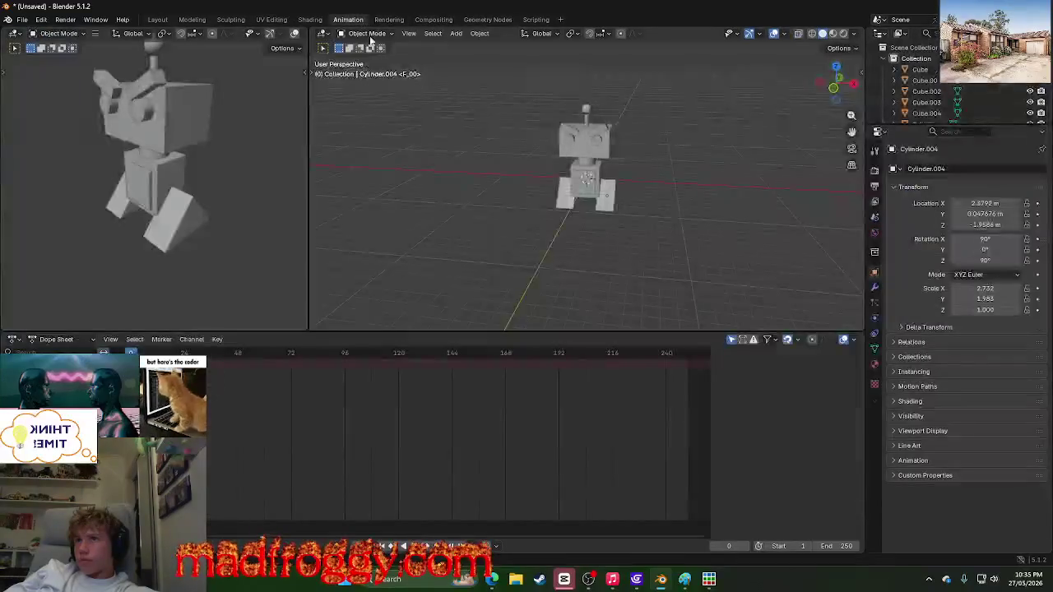
pyautogui.click(309, 19)
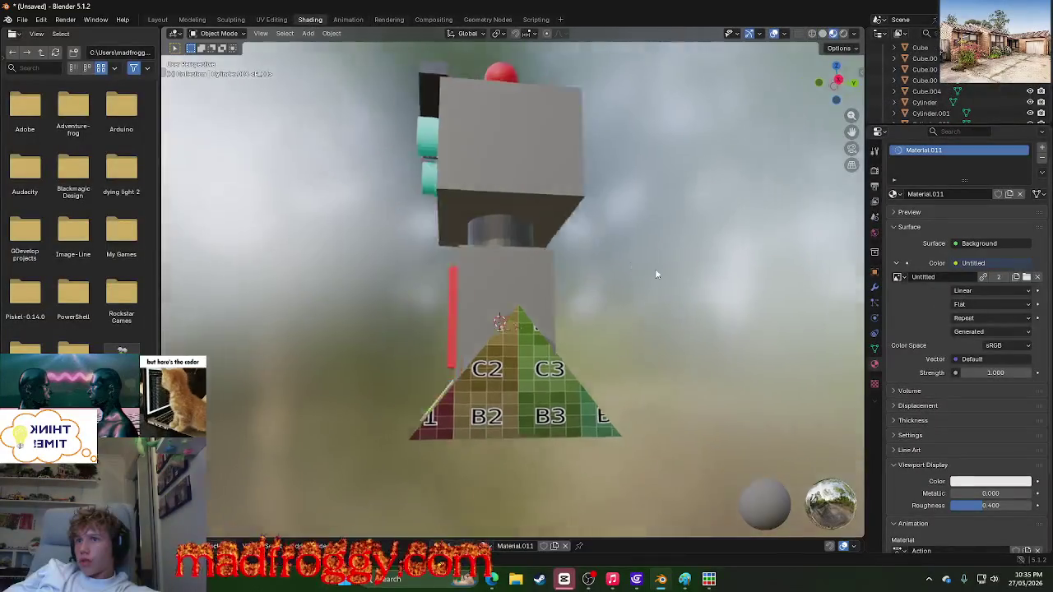
pyautogui.moveTo(602, 233); pyautogui.dragTo(731, 283, button='middle')
pyautogui.click(191, 19)
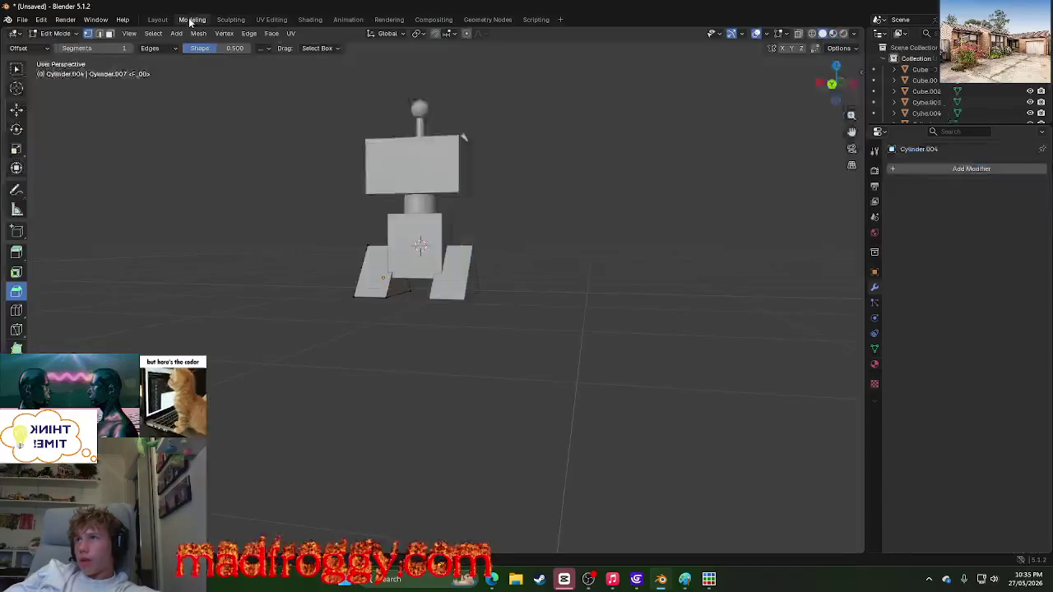
pyautogui.click(157, 19)
pyautogui.click(232, 19)
pyautogui.click(271, 18)
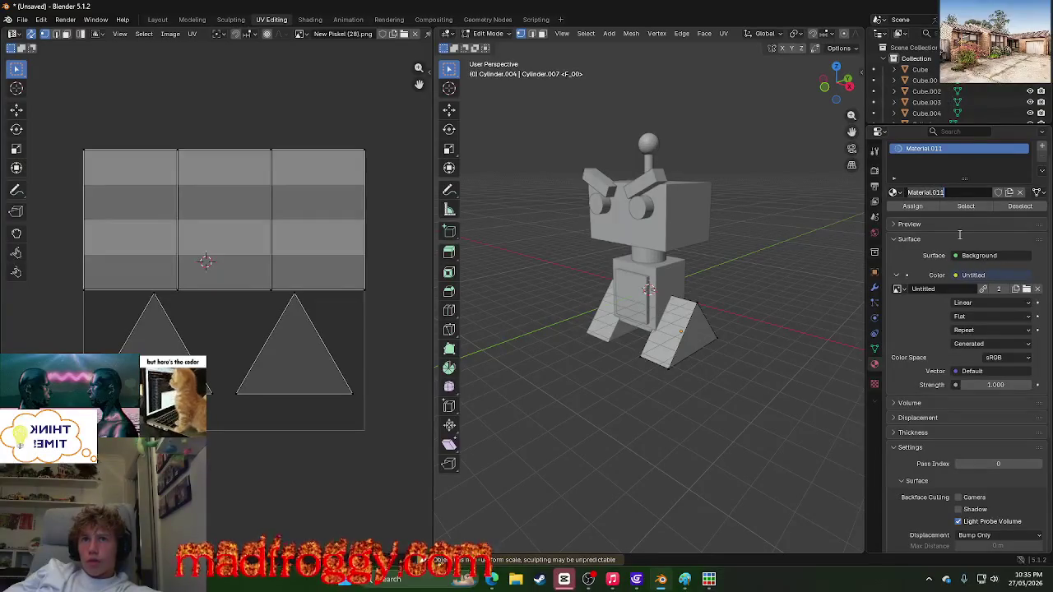
pyautogui.click(946, 289)
# Step: Make New Piskel (28).png the colour texture image of Material.011
pyautogui.click(937, 288)
pyautogui.click(898, 291)
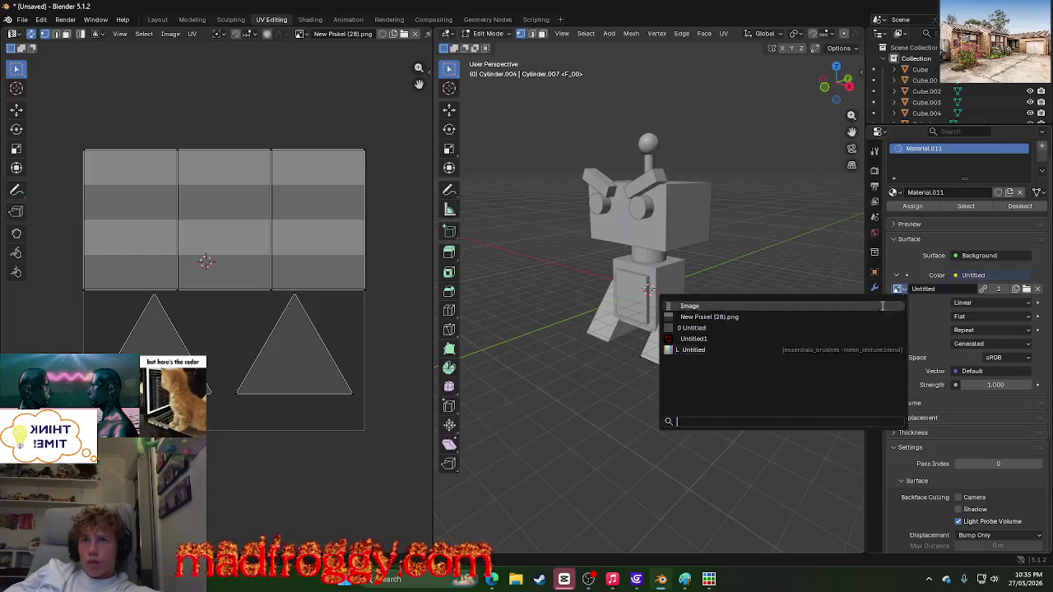
pyautogui.click(738, 319)
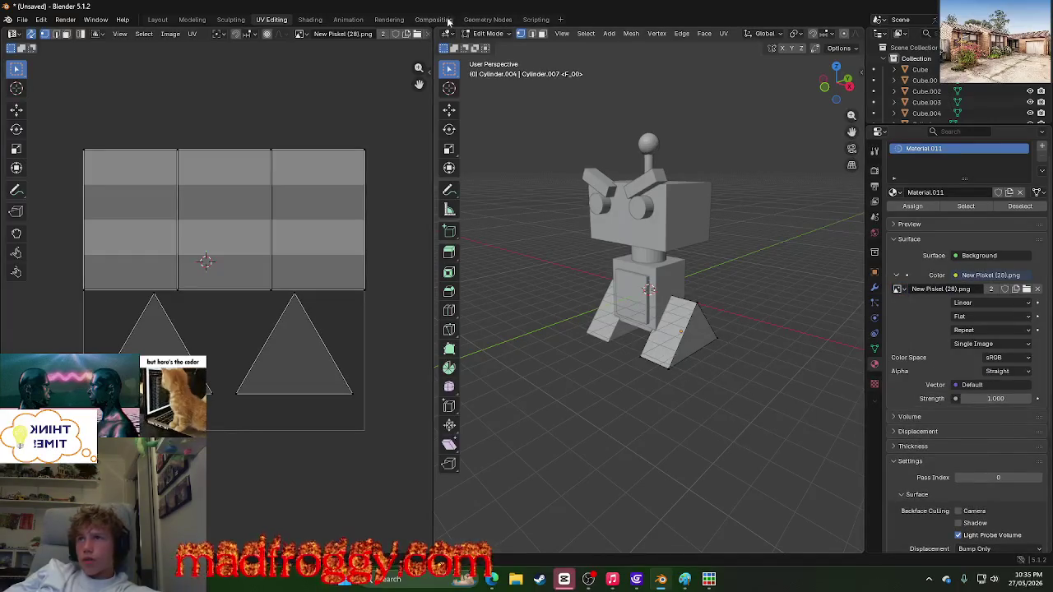
# Step: Preview the textured robot in Shading from below and the front, then settle on UV Editing
pyautogui.click(433, 19)
pyautogui.click(347, 18)
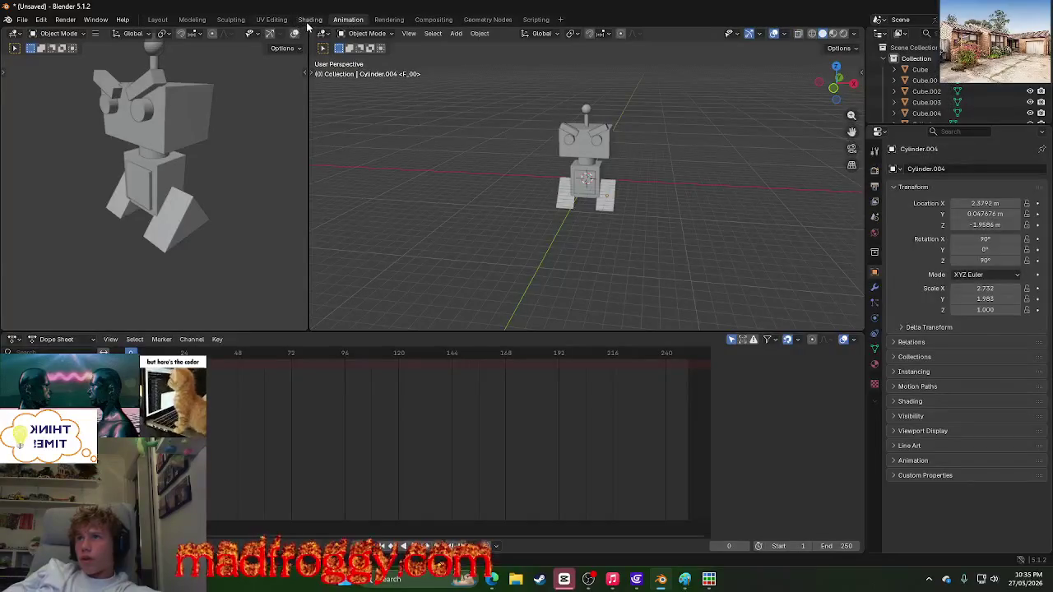
pyautogui.click(309, 19)
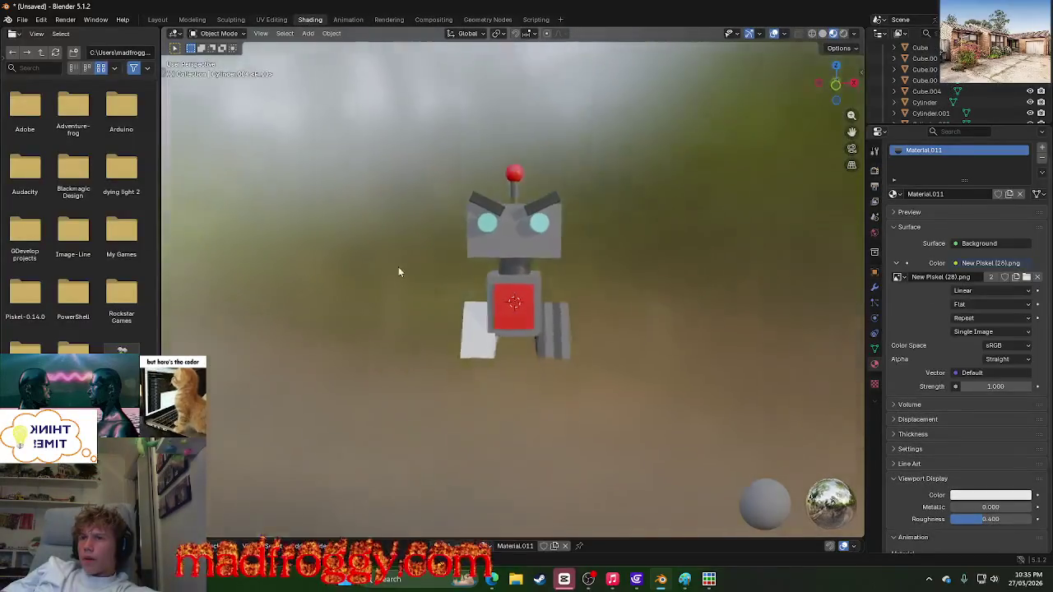
pyautogui.moveTo(398, 263)
pyautogui.mouseDown(button='middle')
pyautogui.moveTo(841, 195)
pyautogui.moveTo(859, 305)
pyautogui.mouseUp(button='middle')
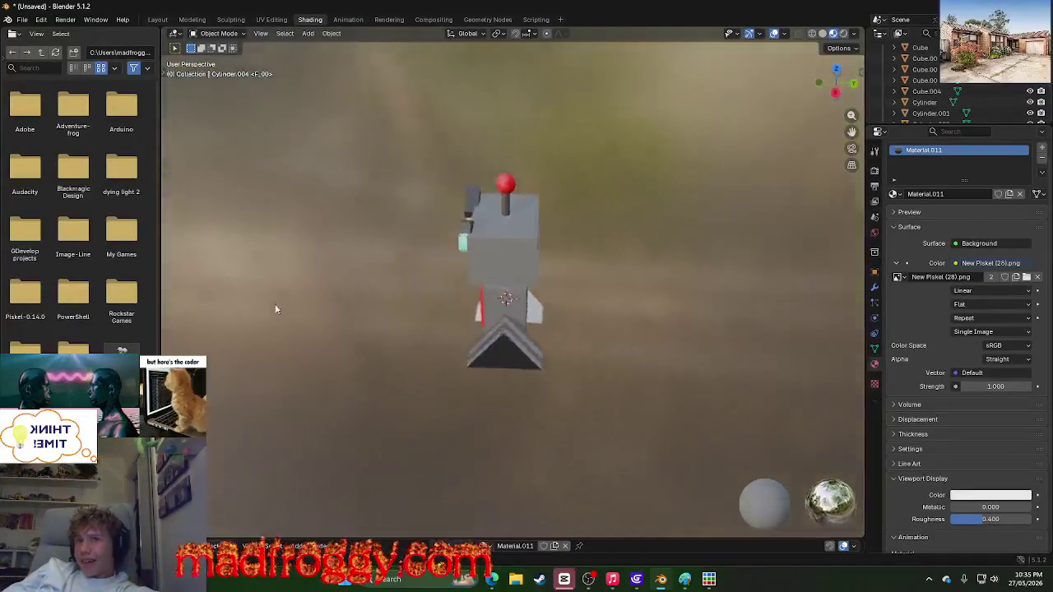
pyautogui.moveTo(180, 313); pyautogui.dragTo(350, 315, button='middle')
pyautogui.click(272, 19)
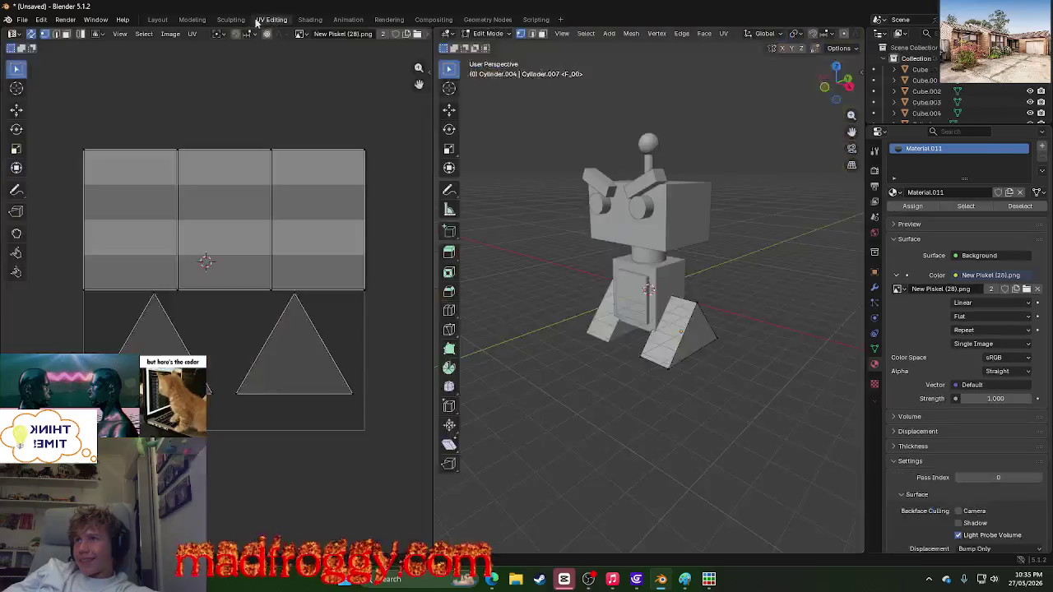
pyautogui.click(230, 18)
pyautogui.click(188, 19)
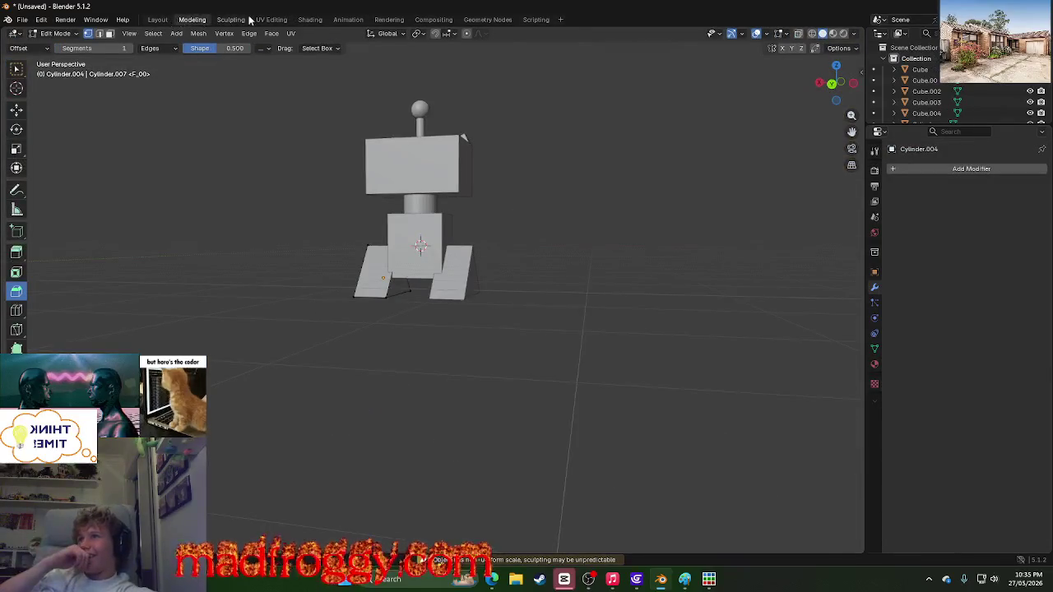
pyautogui.click(272, 19)
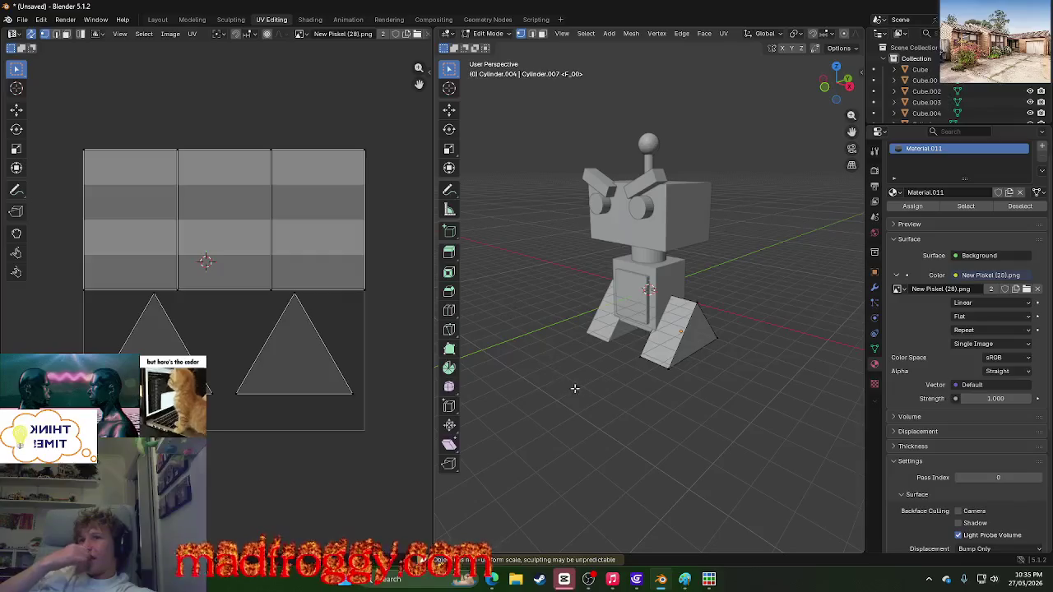
# Step: Orbit to face the robot head-on and briefly check the Piskel sprite before returning to Blender
pyautogui.moveTo(575, 389); pyautogui.dragTo(674, 395, button='middle')
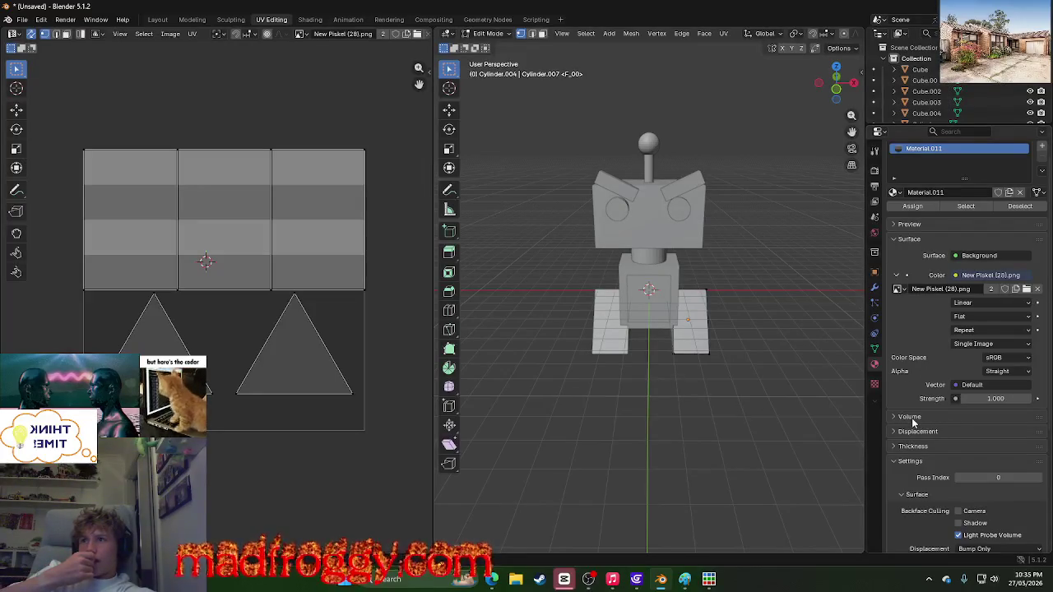
pyautogui.click(712, 580)
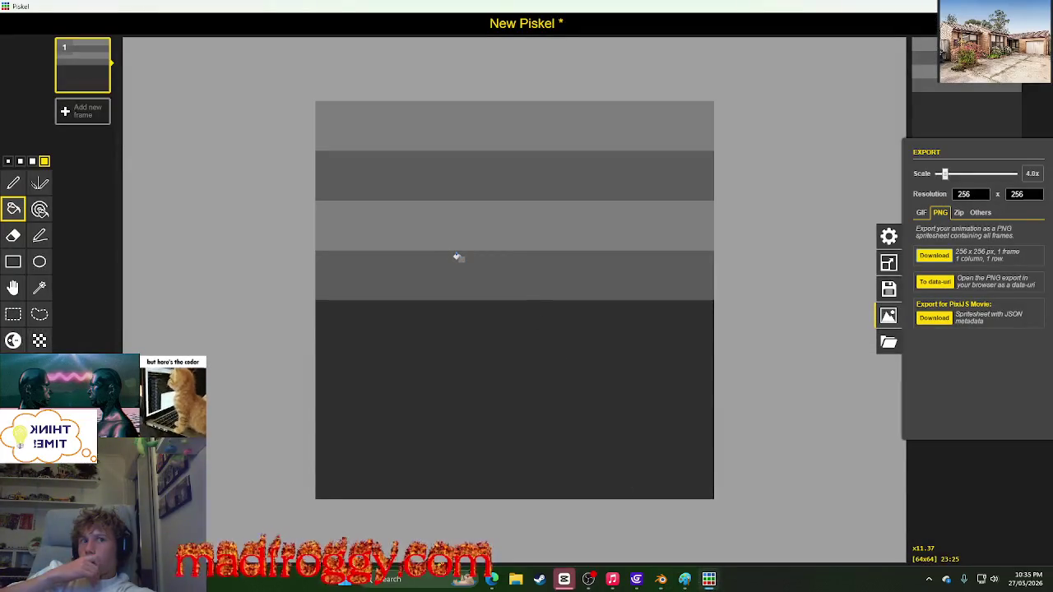
pyautogui.hotkey('alt', 'Tab')
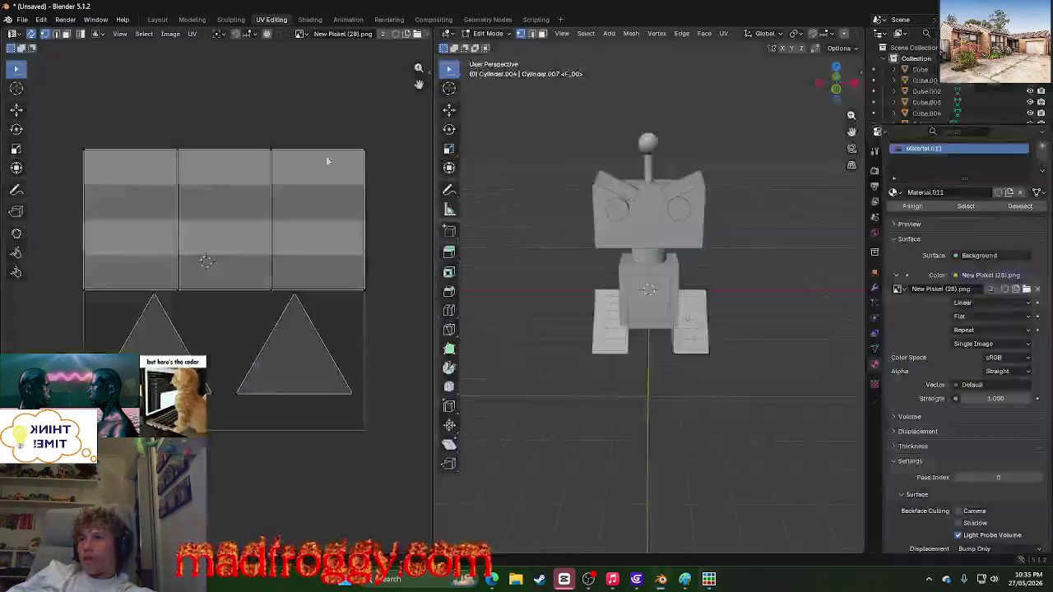
# Step: Inspect the stripe-textured robot in the Shading workspace's material preview, then return to Piskel
pyautogui.click(389, 20)
pyautogui.click(348, 19)
pyautogui.click(310, 20)
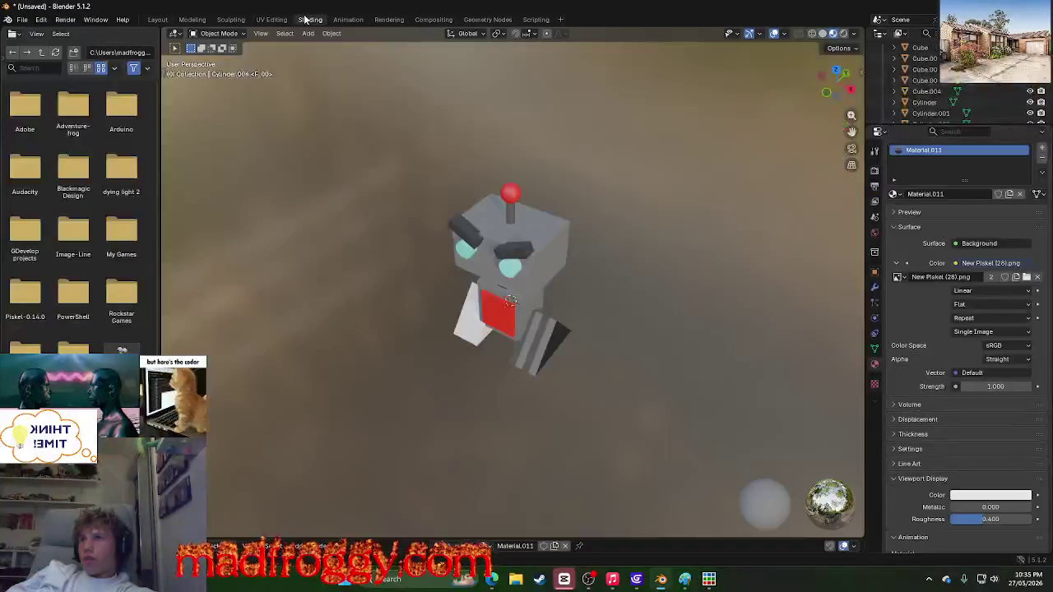
pyautogui.moveTo(598, 223)
pyautogui.mouseDown(button='middle')
pyautogui.moveTo(555, 85)
pyautogui.moveTo(608, 145)
pyautogui.mouseUp(button='middle')
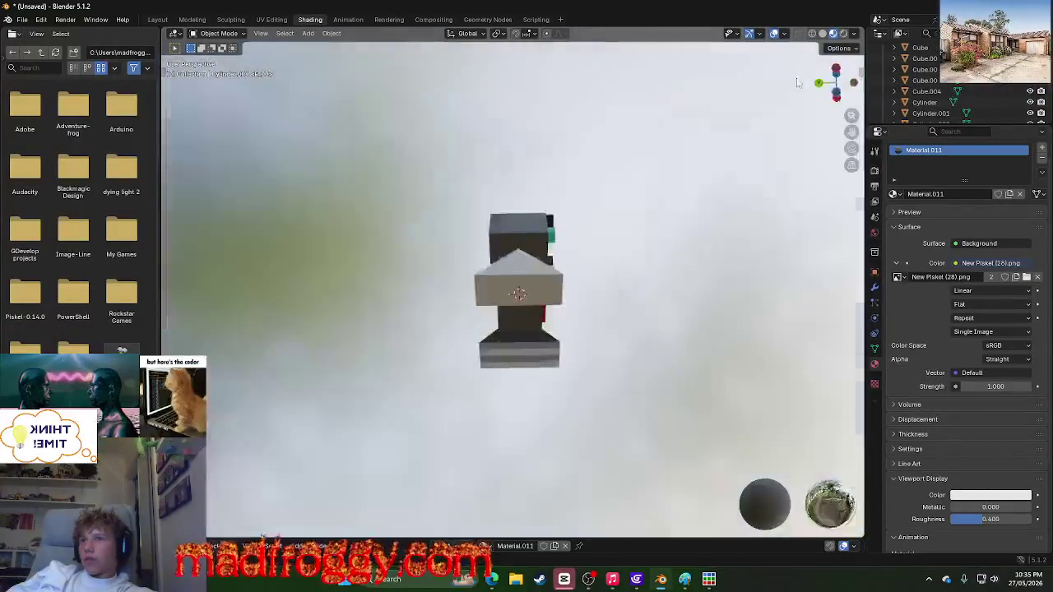
pyautogui.hotkey('alt', 'Tab')
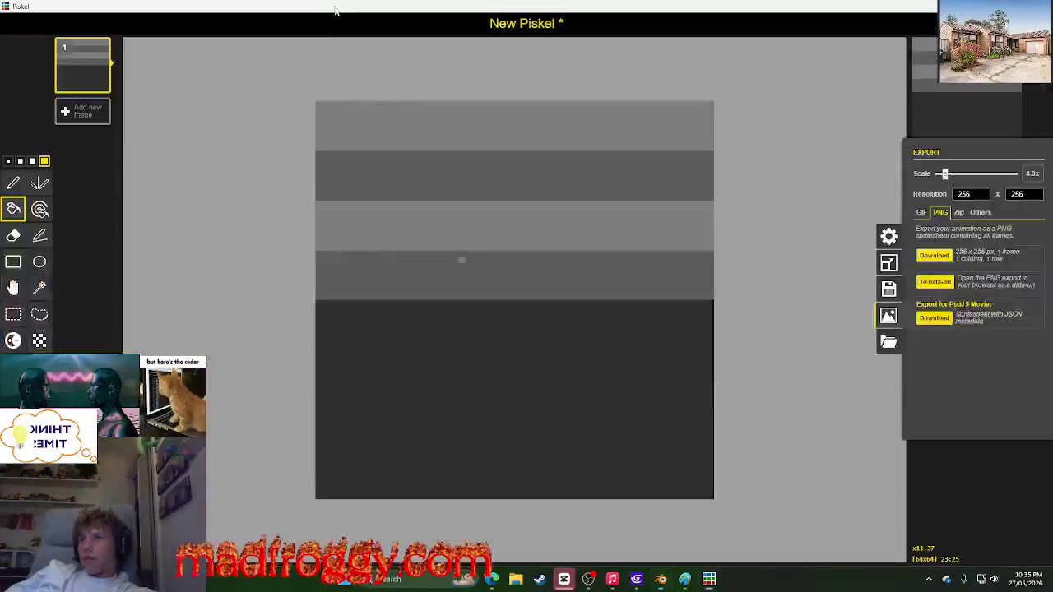
# Step: Select the sprite's top half, duplicate the frame, and rotate frame 2's stripes to vertical
pyautogui.click(14, 314)
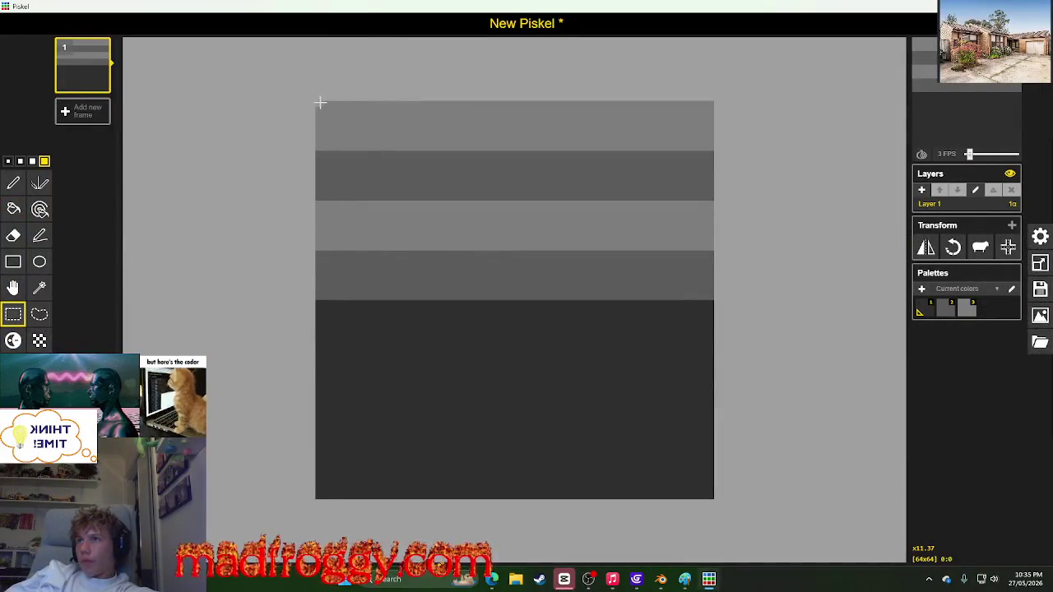
pyautogui.moveTo(319, 103); pyautogui.dragTo(709, 296)
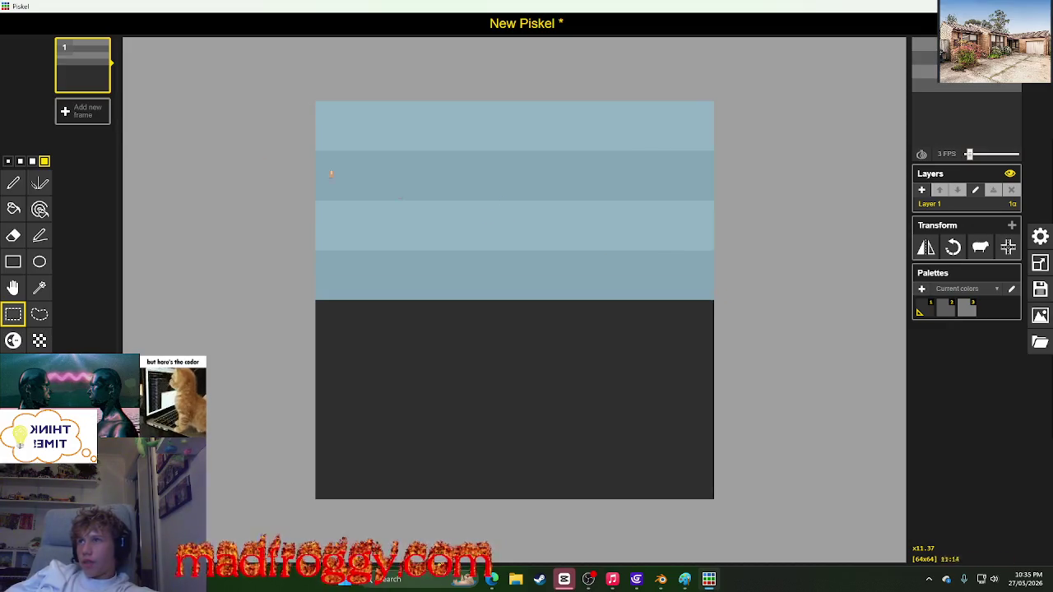
pyautogui.click(102, 84)
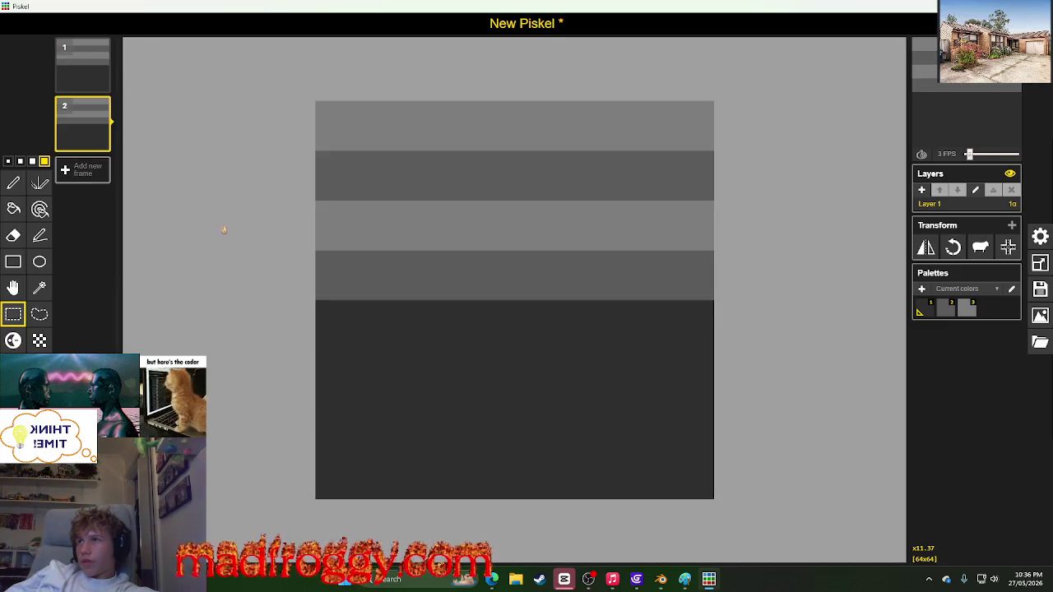
pyautogui.click(951, 248)
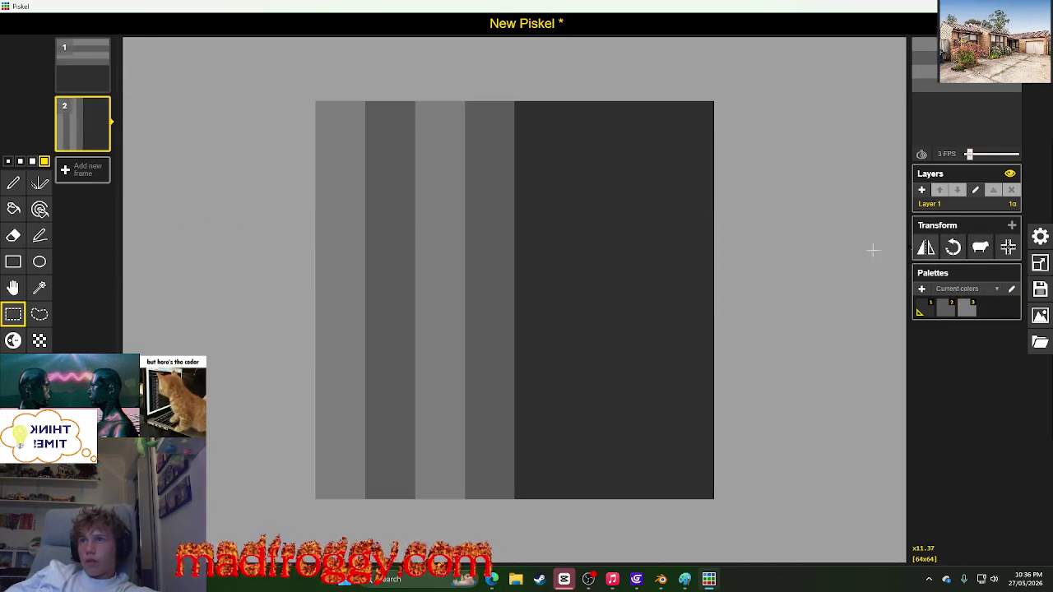
# Step: Set the preview playback speed to 0 FPS and bring up the canvas resize settings
pyautogui.click(973, 156)
pyautogui.moveTo(973, 156); pyautogui.dragTo(967, 155)
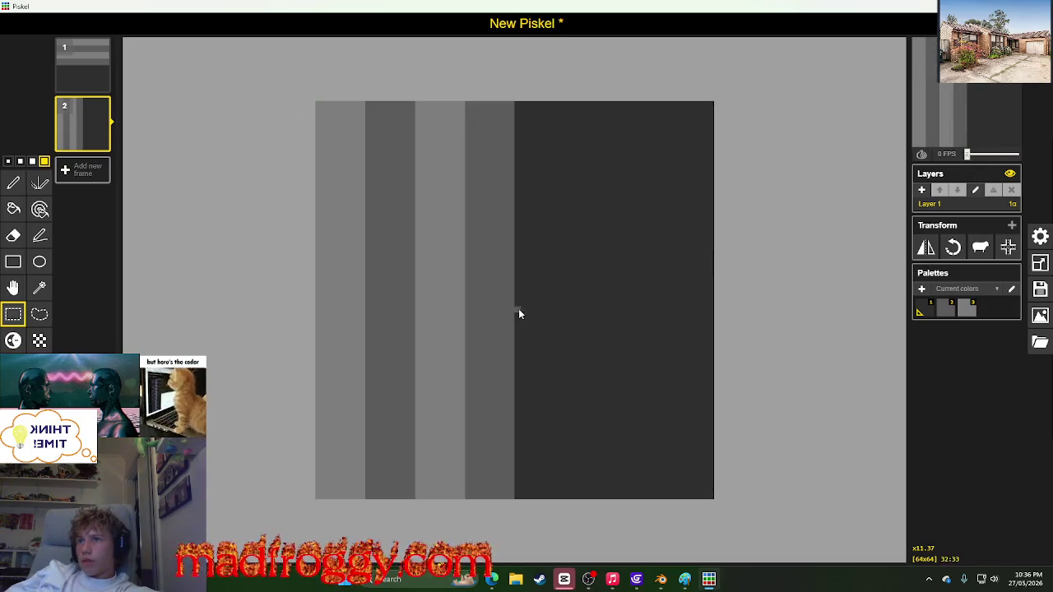
pyautogui.click(1039, 263)
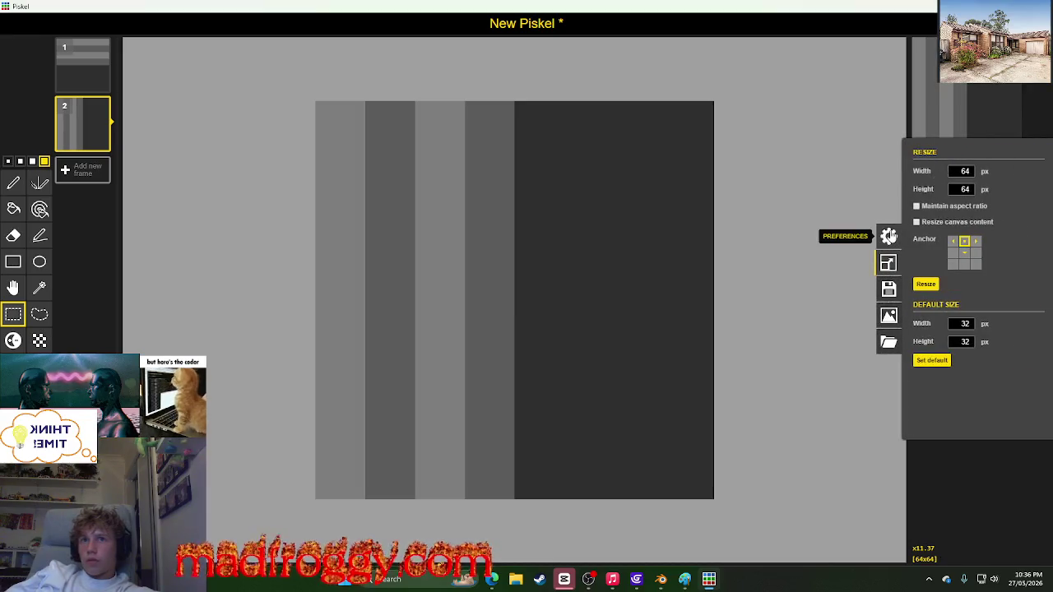
# Step: Enable tile mode and a coarsely spaced red grid, select frame 2's top half, and close settings
pyautogui.click(888, 236)
pyautogui.click(961, 176)
pyautogui.click(970, 192)
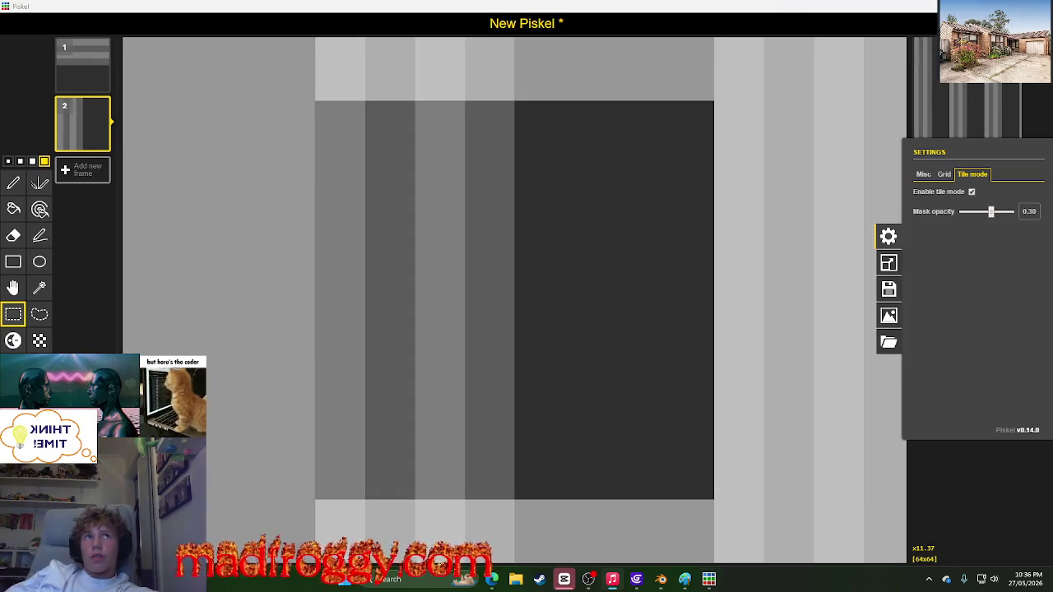
pyautogui.click(944, 175)
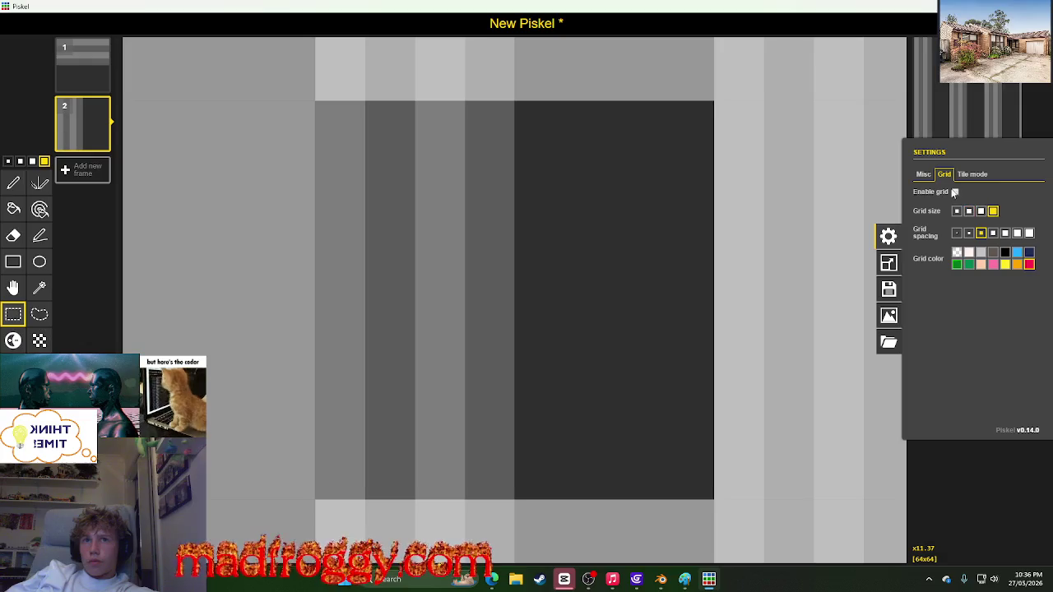
pyautogui.click(954, 191)
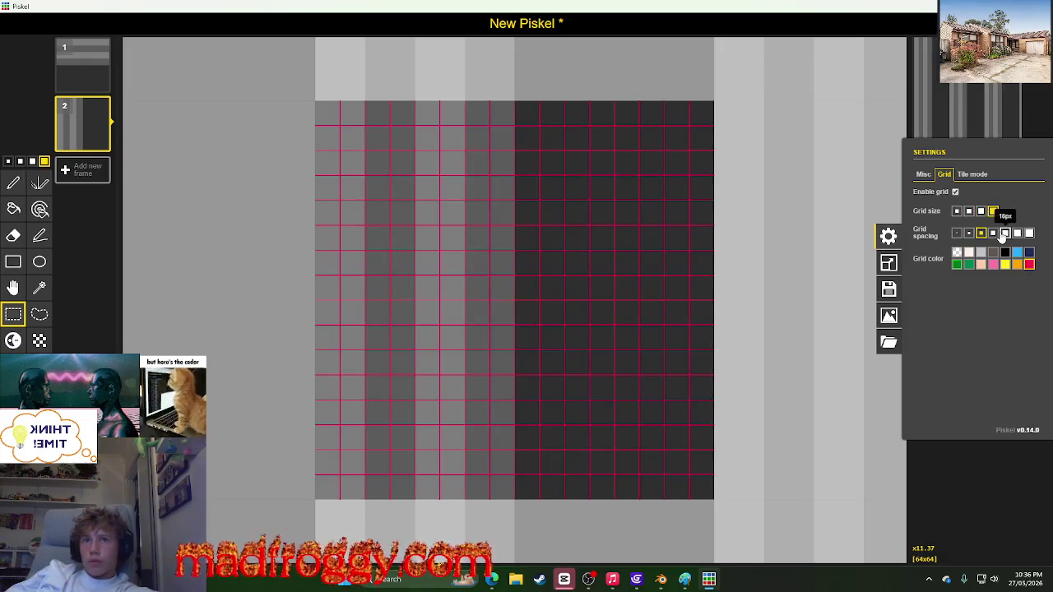
pyautogui.click(1005, 234)
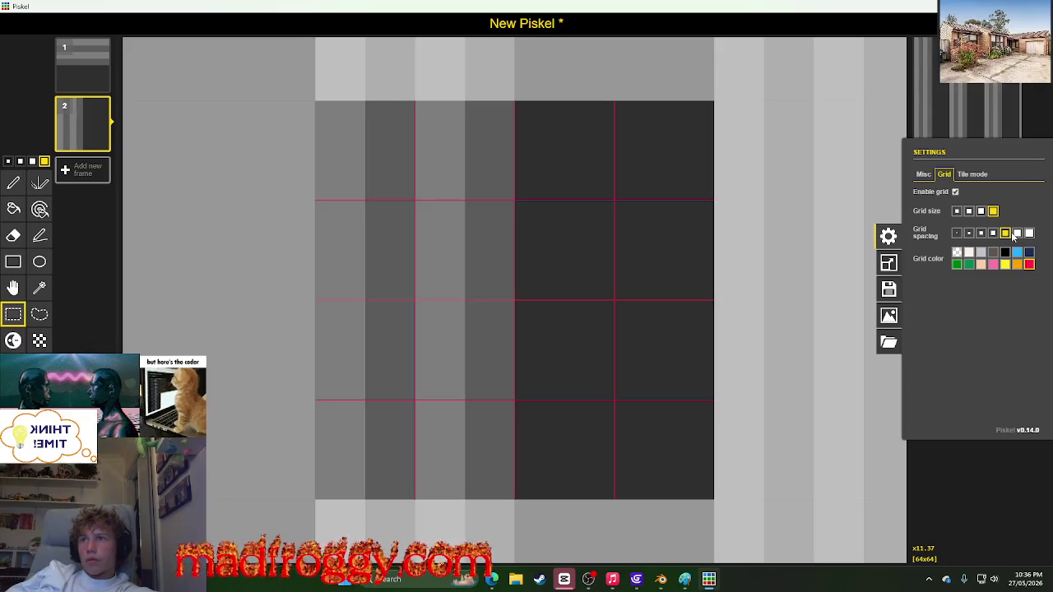
pyautogui.moveTo(320, 298)
pyautogui.mouseDown()
pyautogui.moveTo(710, 105)
pyautogui.moveTo(511, 104)
pyautogui.mouseUp()
pyautogui.click(202, 48)
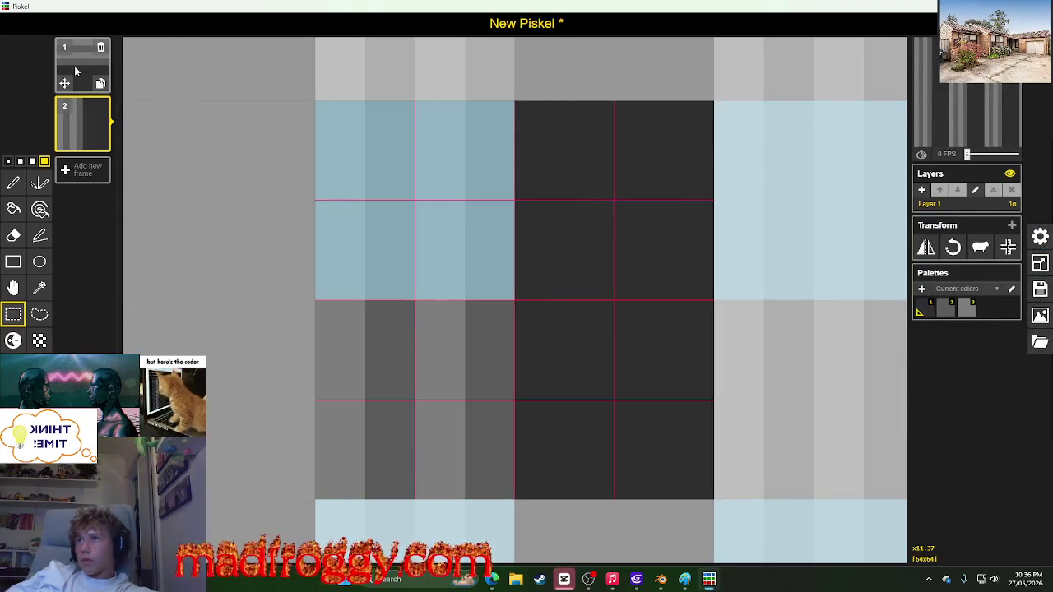
# Step: Paste the vertical stripes twice into the first frame
pyautogui.click(74, 66)
pyautogui.hotkey('ctrl', 'v')
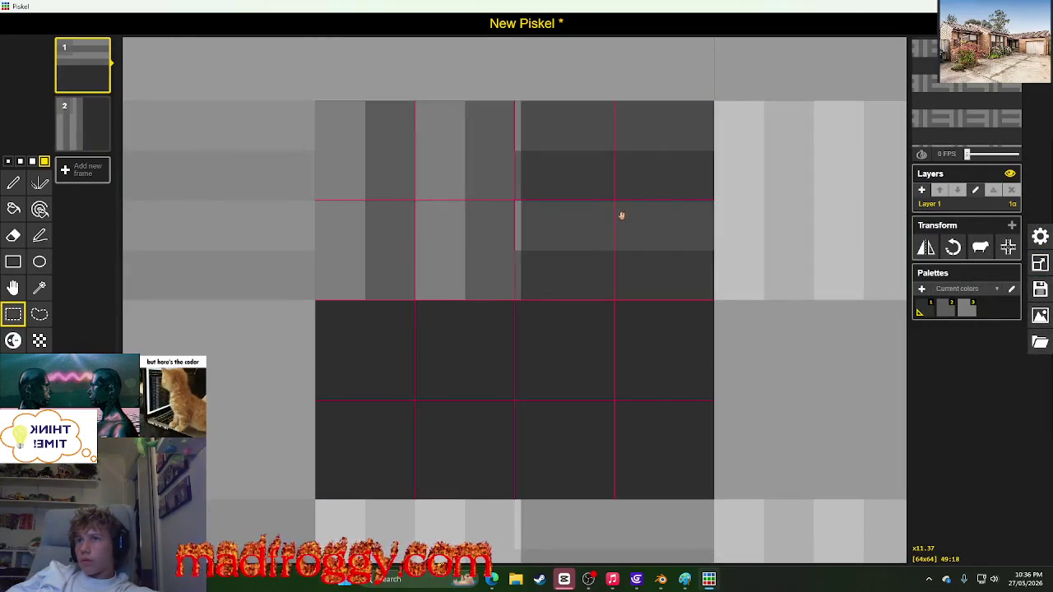
pyautogui.hotkey('ctrl', 'v')
pyautogui.hotkey('ctrl', 'v')
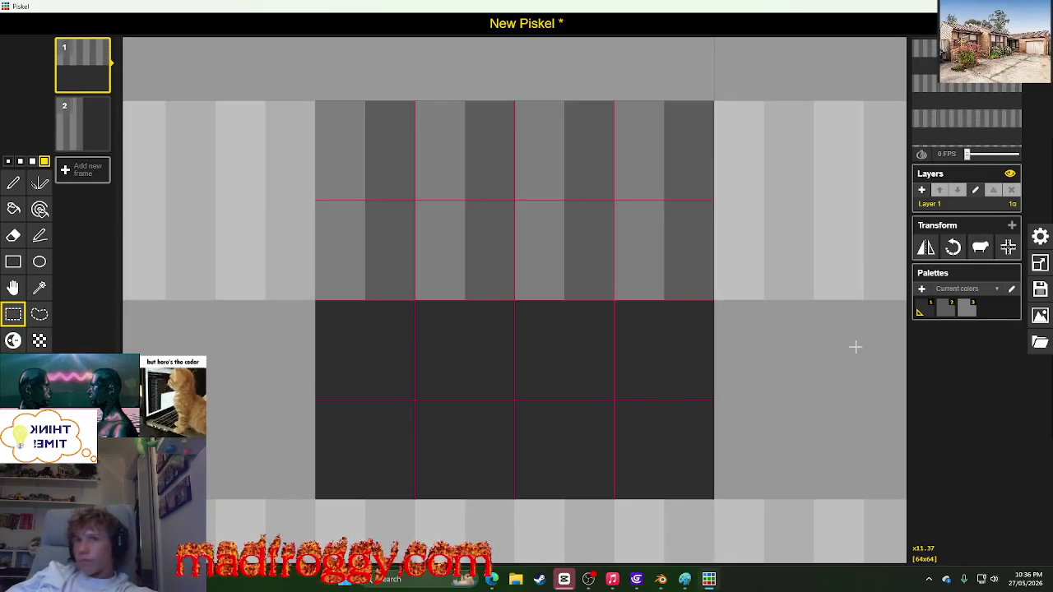
# Step: Export both frames as the PNG spritesheet New Piskel (29).png, then return to Blender
pyautogui.click(1039, 342)
pyautogui.click(888, 316)
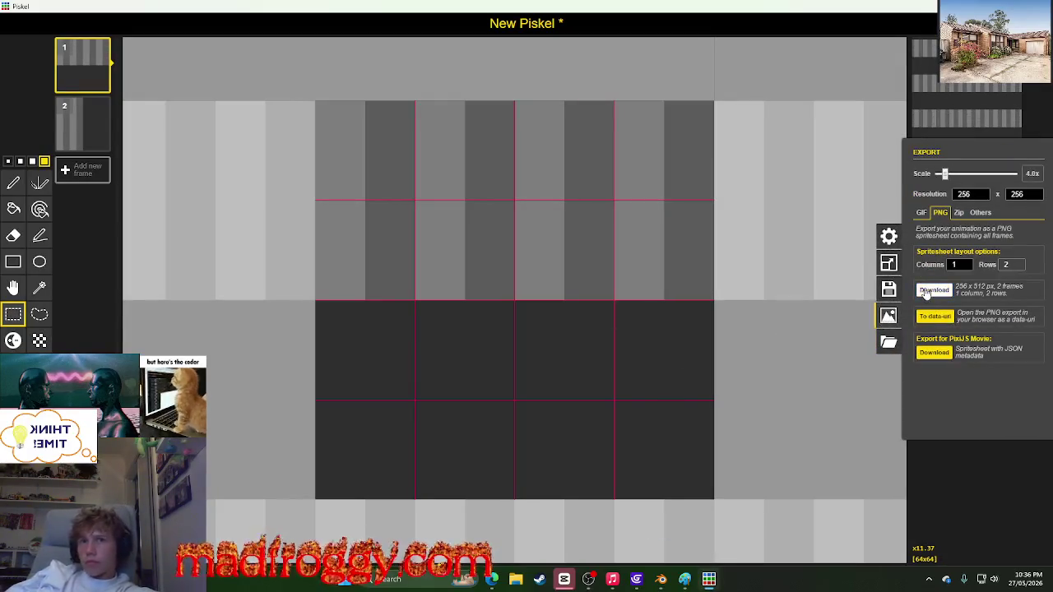
pyautogui.click(934, 290)
pyautogui.click(434, 287)
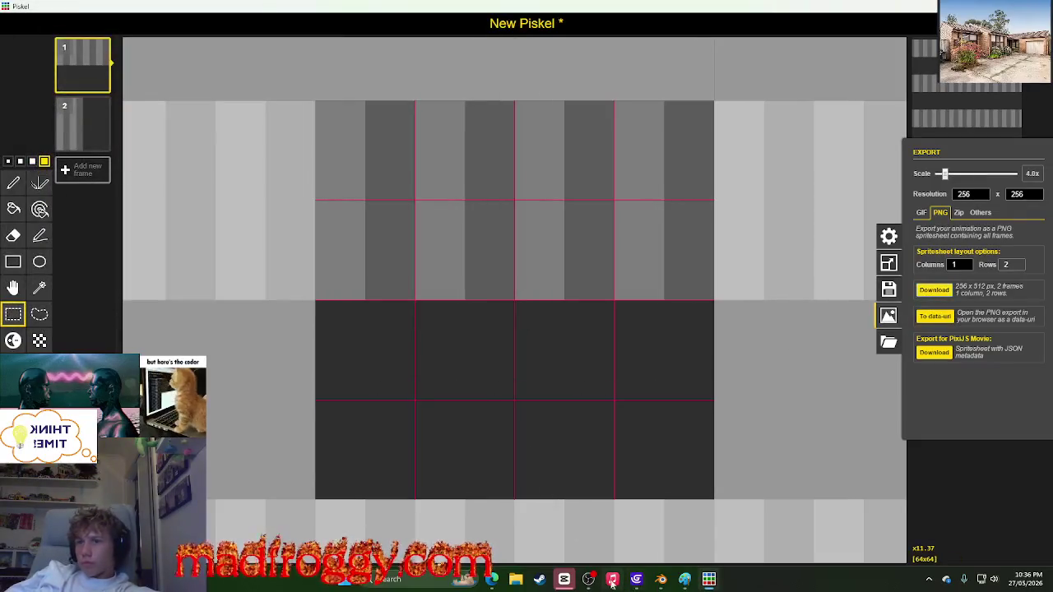
pyautogui.click(661, 579)
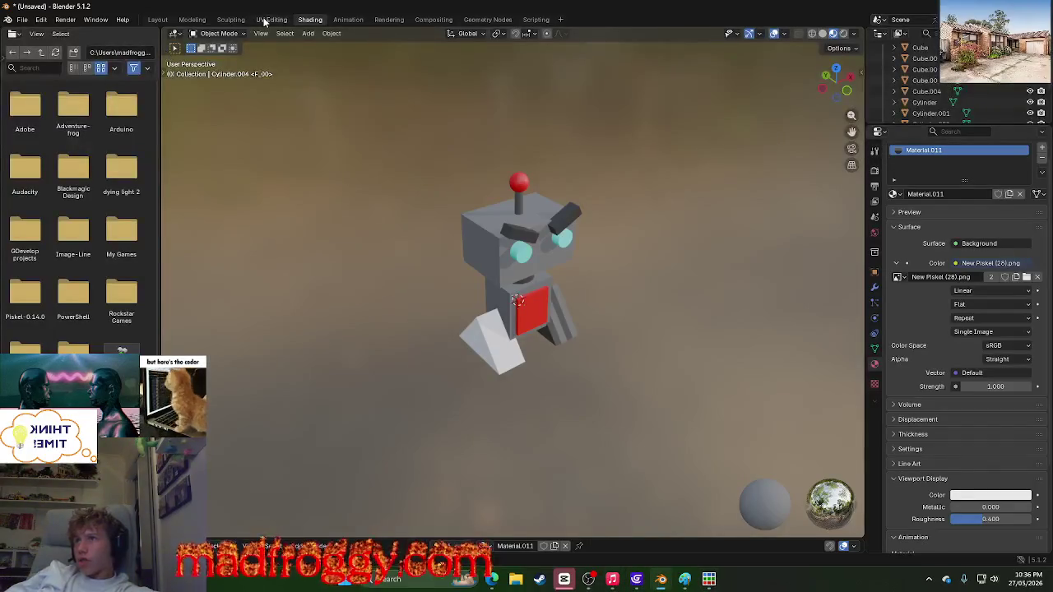
# Step: Switch to UV Editing and confirm New Piskel (29).png is 256 x 512 in Downloads, then return to Piskel
pyautogui.click(270, 20)
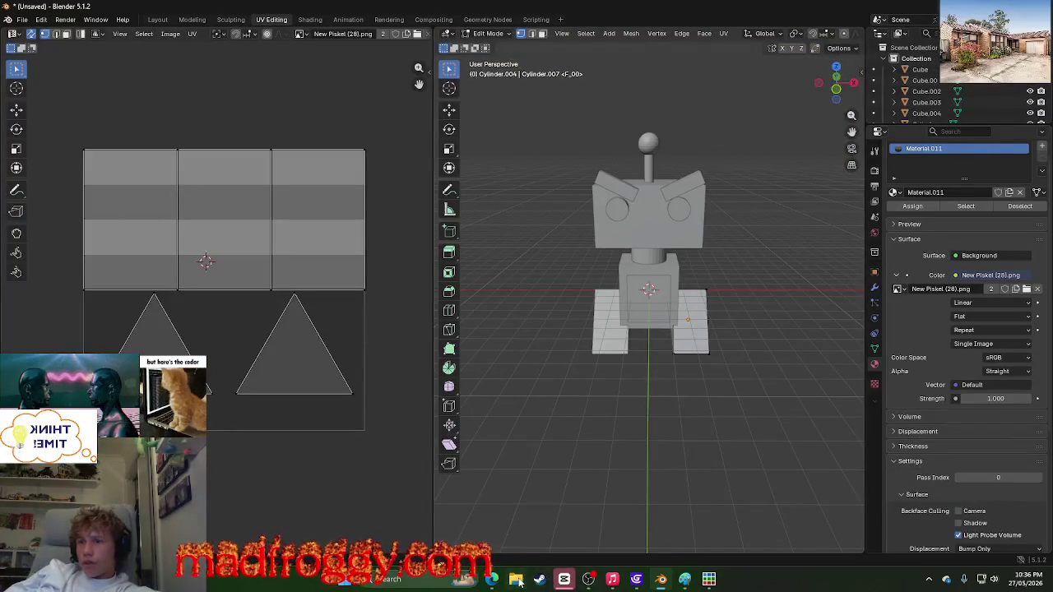
pyautogui.press('super+e')
pyautogui.moveTo(315, 124); pyautogui.dragTo(589, 130)
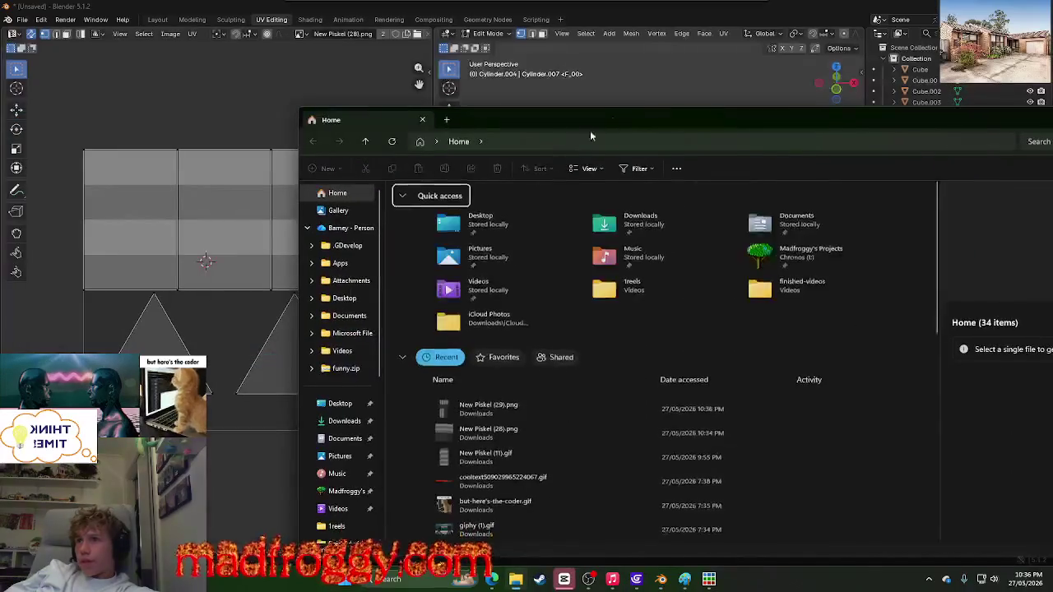
pyautogui.click(342, 421)
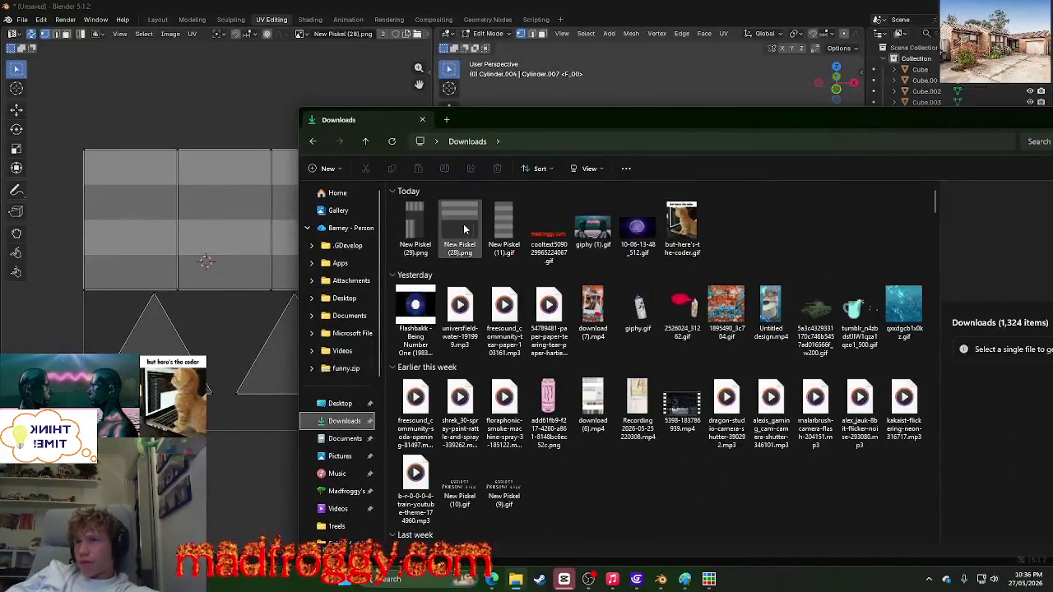
pyautogui.click(429, 230)
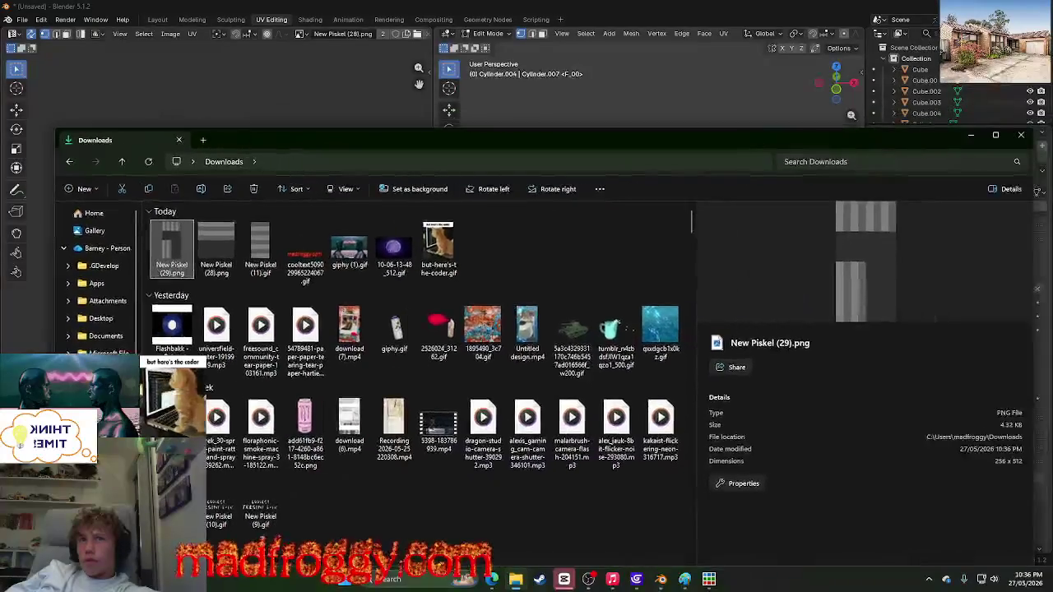
pyautogui.click(615, 566)
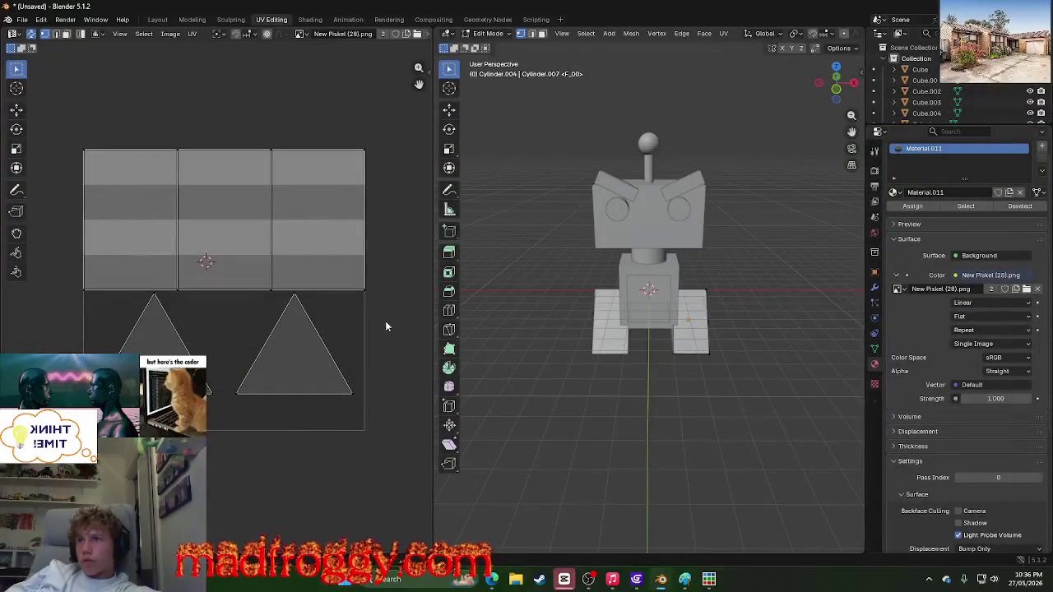
pyautogui.click(683, 581)
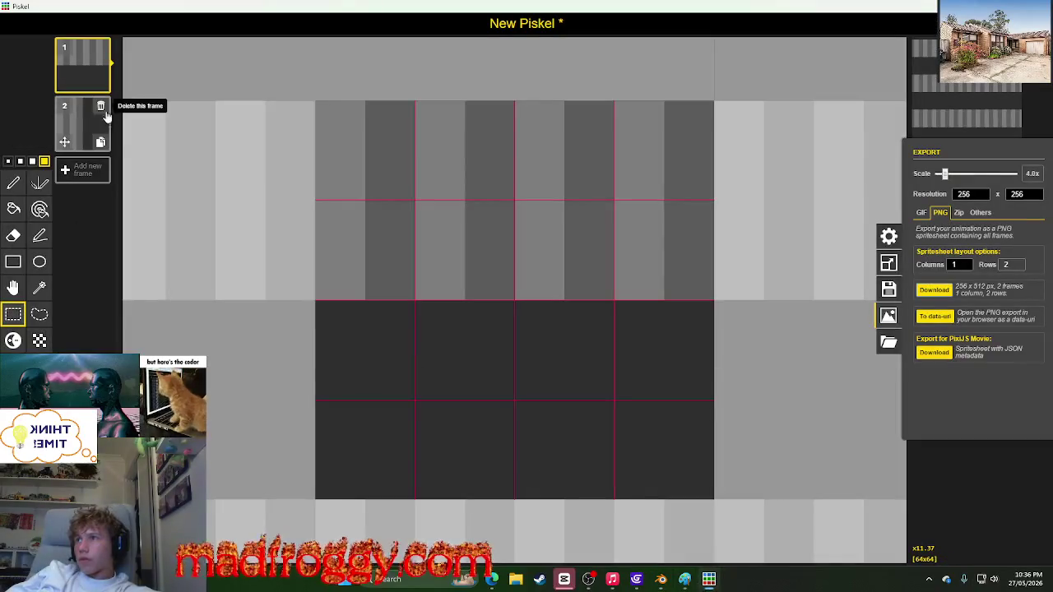
# Step: Save the striped sprite as a PNG into Downloads and switch back to Blender
pyautogui.click(979, 341)
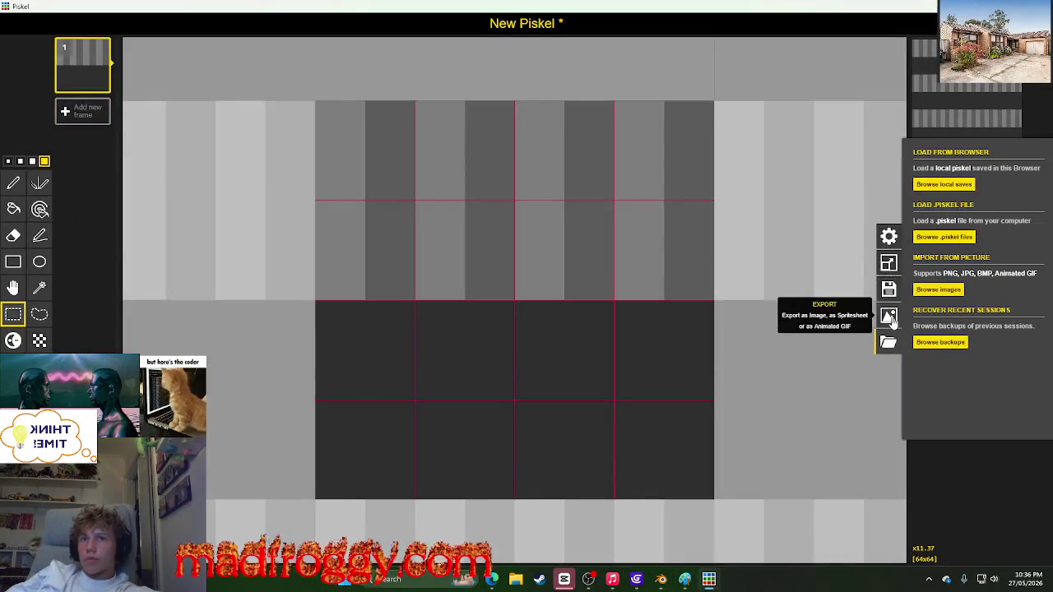
pyautogui.click(888, 315)
pyautogui.click(934, 256)
pyautogui.click(444, 290)
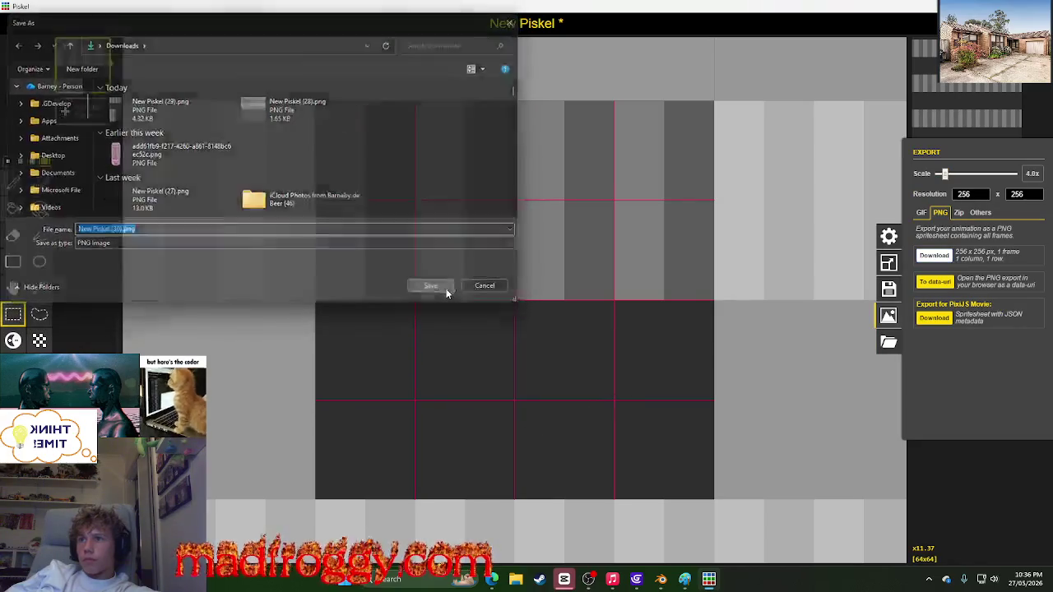
pyautogui.hotkey('alt', 'Tab')
pyautogui.press('Tab')
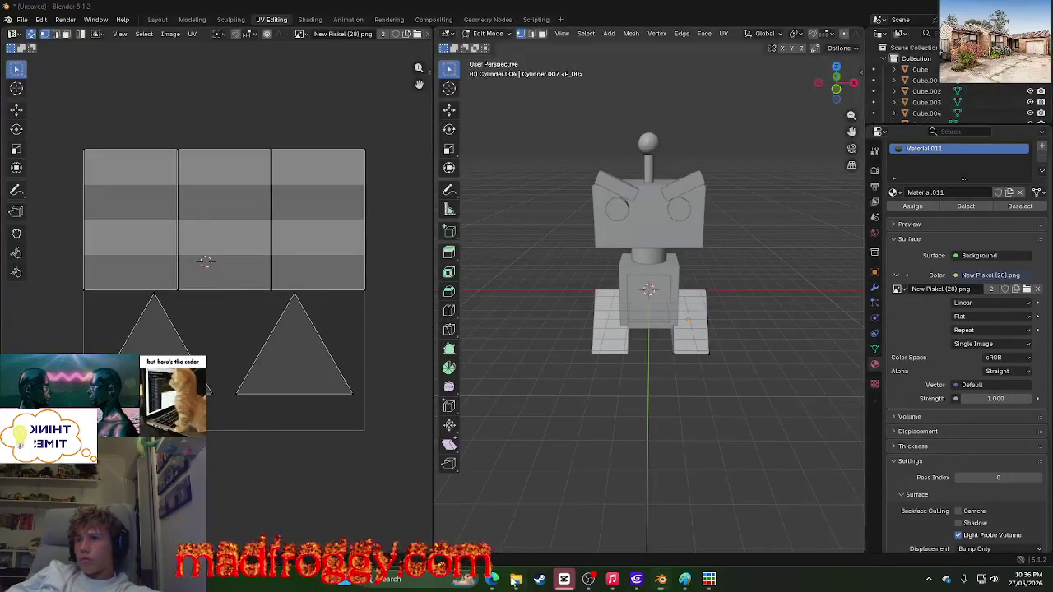
# Step: Drag New Piskel (30).png from Downloads into the UV image editor and close Explorer
pyautogui.hotkey('alt', 'Tab')
pyautogui.moveTo(329, 125); pyautogui.dragTo(729, 198)
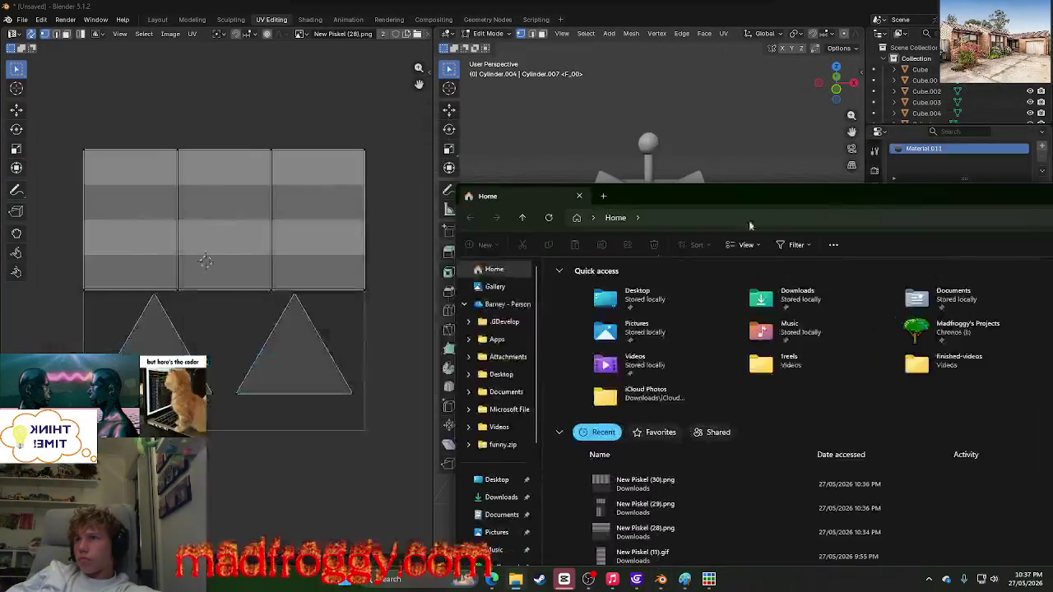
pyautogui.click(500, 497)
pyautogui.click(572, 305)
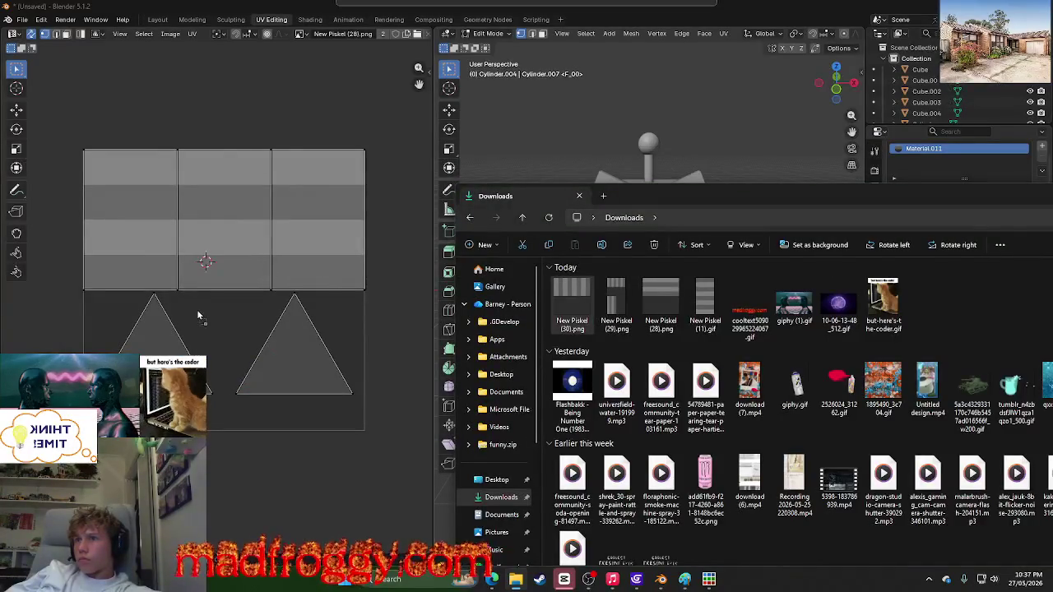
pyautogui.moveTo(197, 355); pyautogui.dragTo(197, 309)
pyautogui.moveTo(763, 191)
pyautogui.mouseDown()
pyautogui.moveTo(851, 165)
pyautogui.moveTo(625, 176)
pyautogui.mouseUp()
pyautogui.click(812, 178)
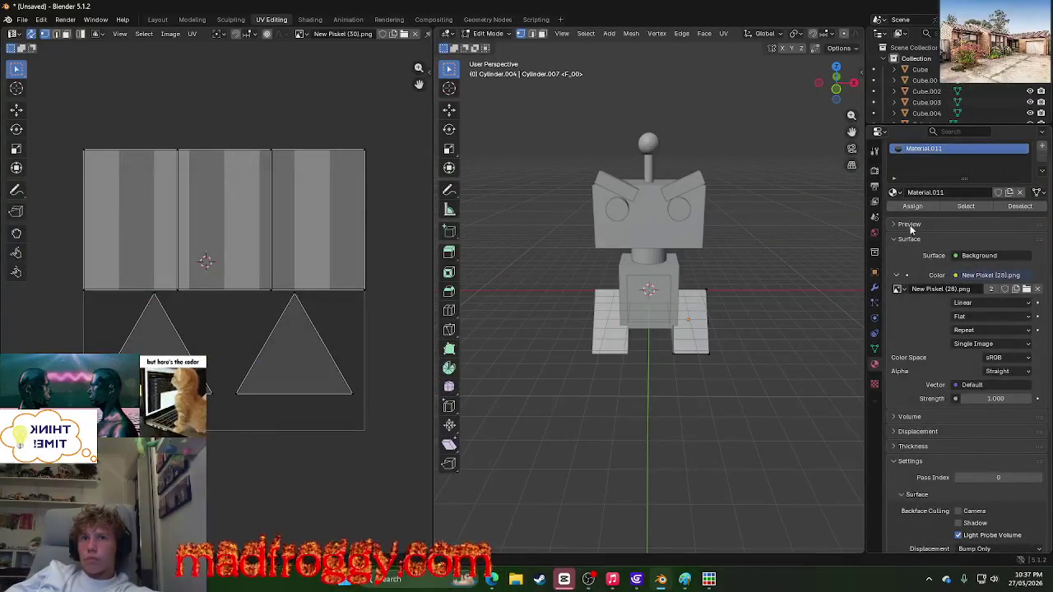
# Step: Switch the texture image to New Piskel (30).png and view the robot in Shading from above
pyautogui.click(897, 289)
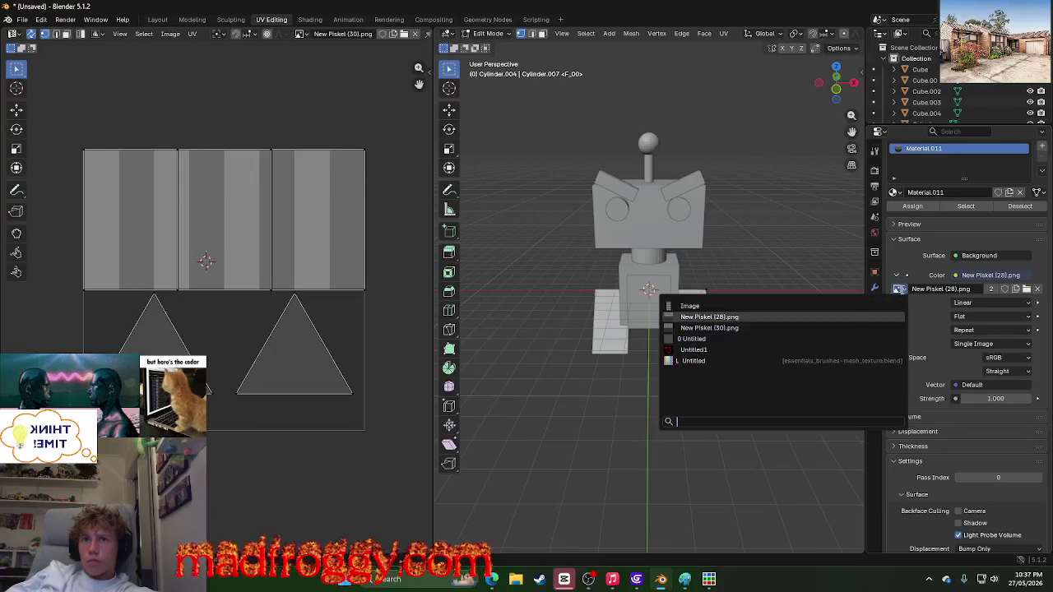
pyautogui.click(773, 327)
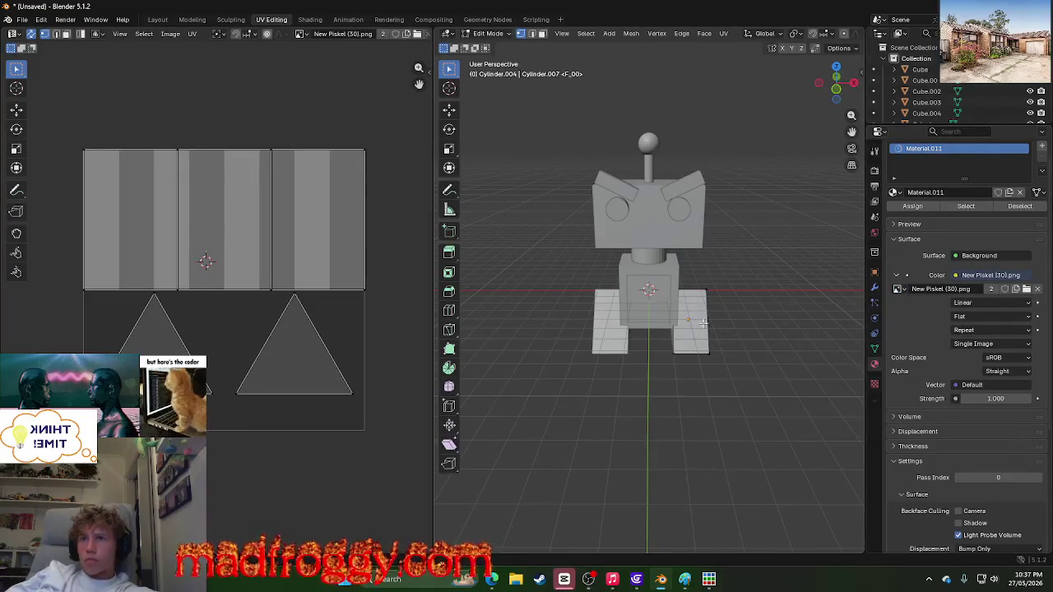
pyautogui.click(310, 20)
pyautogui.click(330, 20)
pyautogui.click(310, 20)
pyautogui.moveTo(511, 212)
pyautogui.mouseDown(button='middle')
pyautogui.moveTo(589, 214)
pyautogui.moveTo(509, 169)
pyautogui.moveTo(423, 144)
pyautogui.moveTo(324, 195)
pyautogui.moveTo(343, 156)
pyautogui.moveTo(586, 222)
pyautogui.moveTo(594, 245)
pyautogui.moveTo(515, 297)
pyautogui.mouseUp(button='middle')
# Step: Orbit and zoom around the shaded robot, closing in on its red chest panel, then return to Piskel
pyautogui.moveTo(563, 214)
pyautogui.mouseDown(button='middle')
pyautogui.moveTo(594, 258)
pyautogui.moveTo(692, 253)
pyautogui.moveTo(555, 241)
pyautogui.mouseUp(button='middle')
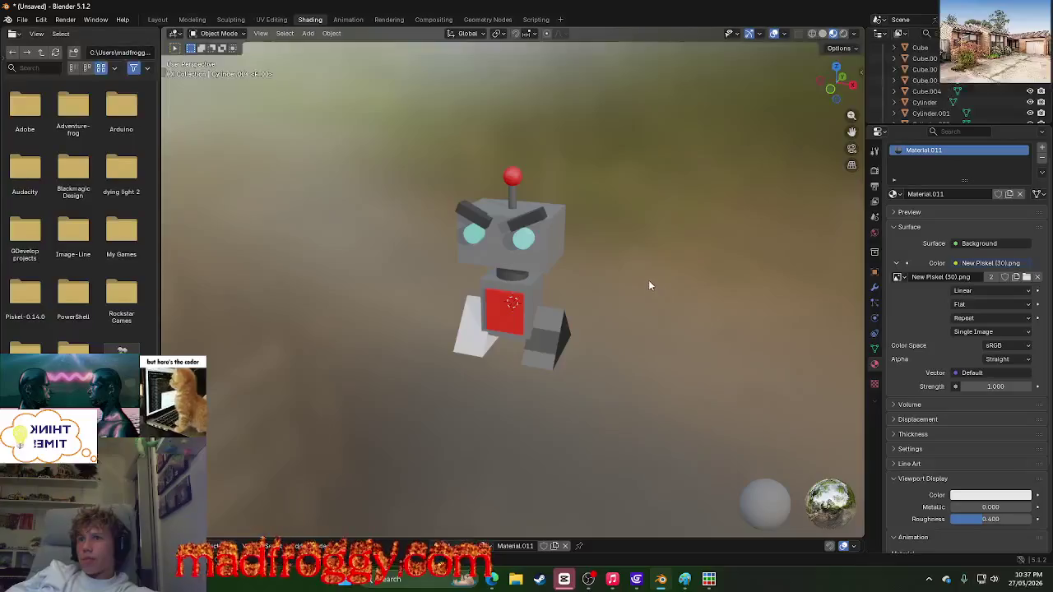
pyautogui.moveTo(648, 279); pyautogui.dragTo(518, 291, button='middle')
pyautogui.scroll(5, 518, 291)
pyautogui.moveTo(359, 403); pyautogui.dragTo(437, 373, button='middle')
pyautogui.scroll(2, 499, 378)
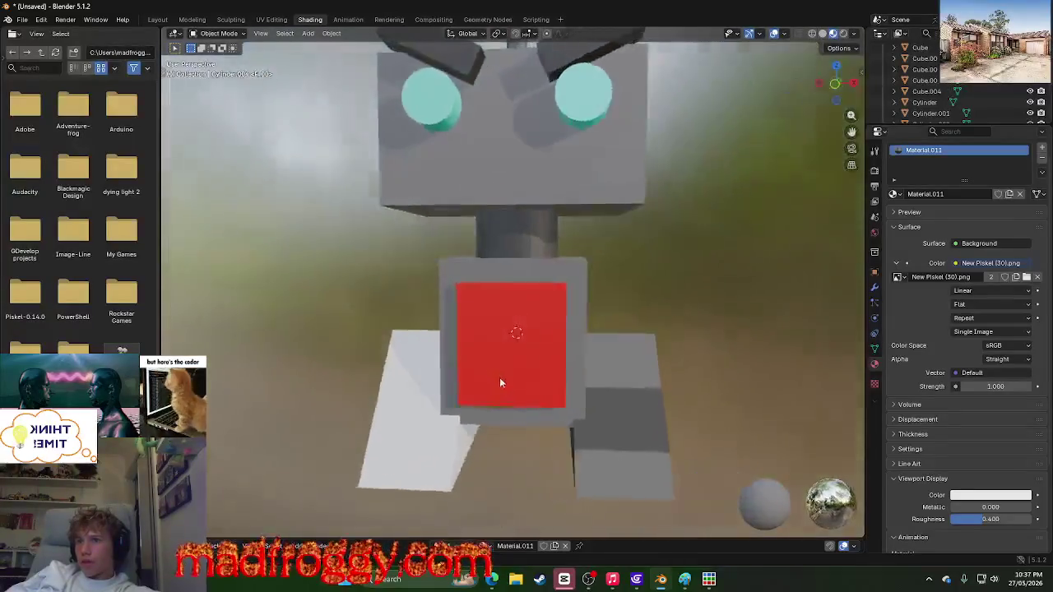
pyautogui.scroll(-3, 499, 380)
pyautogui.moveTo(499, 381); pyautogui.dragTo(470, 392, button='middle')
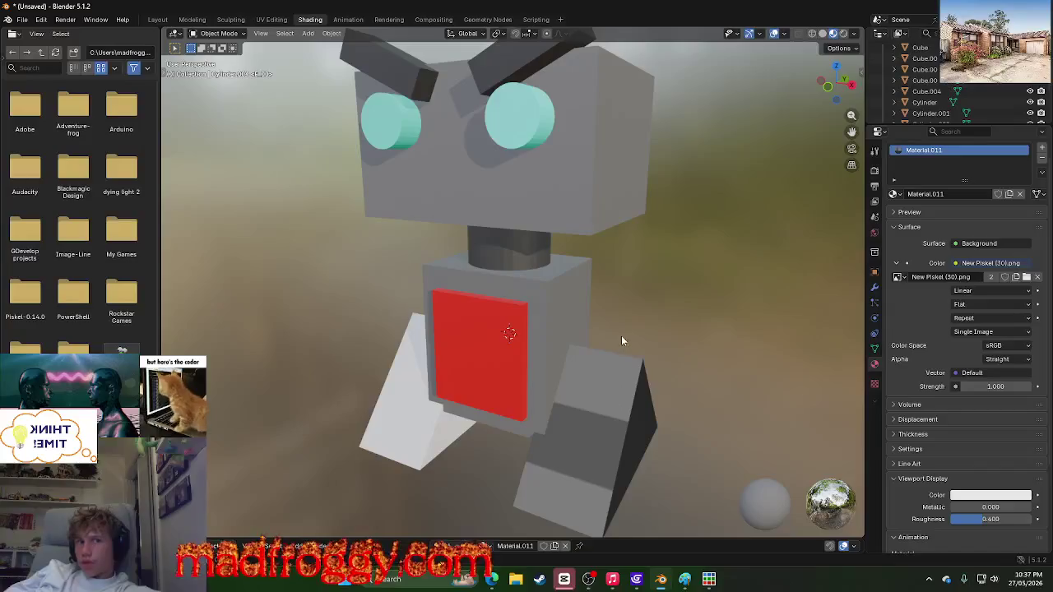
pyautogui.scroll(-5, 676, 366)
pyautogui.hotkey('alt', 'Tab')
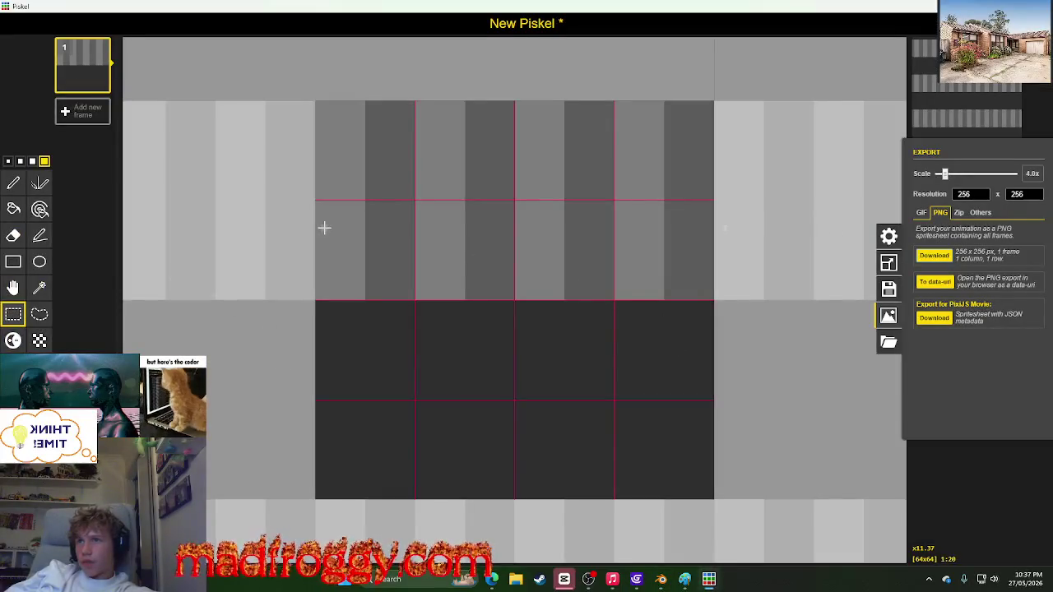
# Step: Select two thin stripe columns and shift them to the left
pyautogui.scroll(2, 348, 223)
pyautogui.scroll(-1, 337, 264)
pyautogui.moveTo(340, 296)
pyautogui.mouseDown()
pyautogui.moveTo(364, 191)
pyautogui.moveTo(350, 88)
pyautogui.mouseUp()
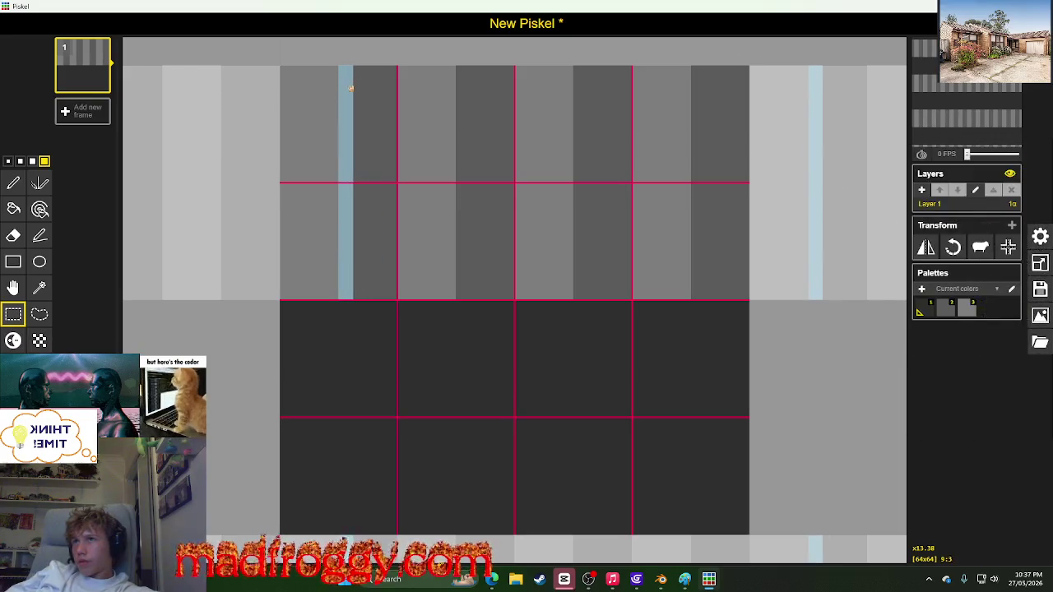
pyautogui.scroll(1, 272, 238)
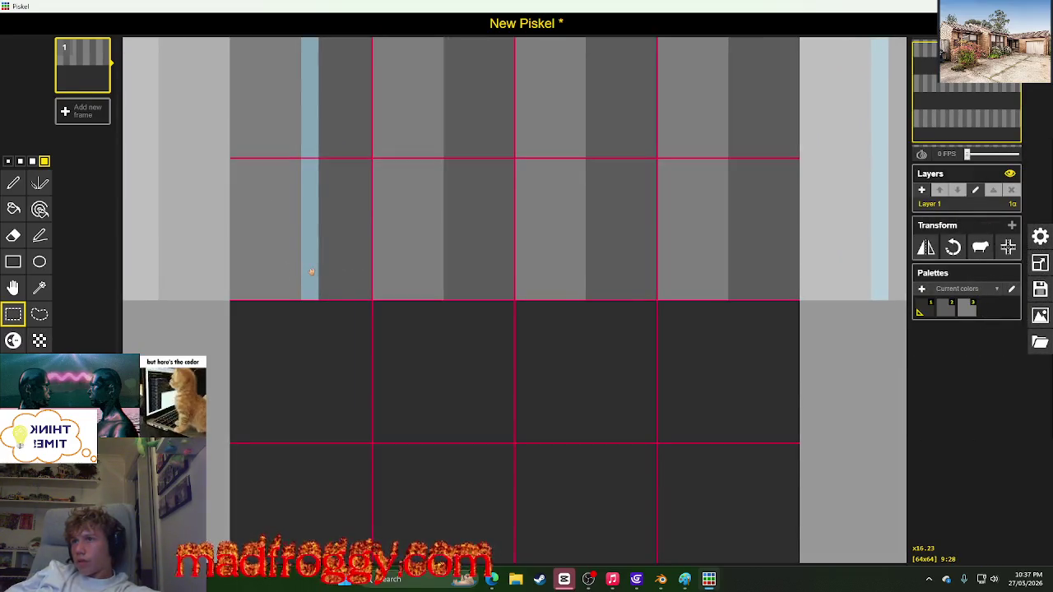
pyautogui.moveTo(311, 272); pyautogui.dragTo(287, 271)
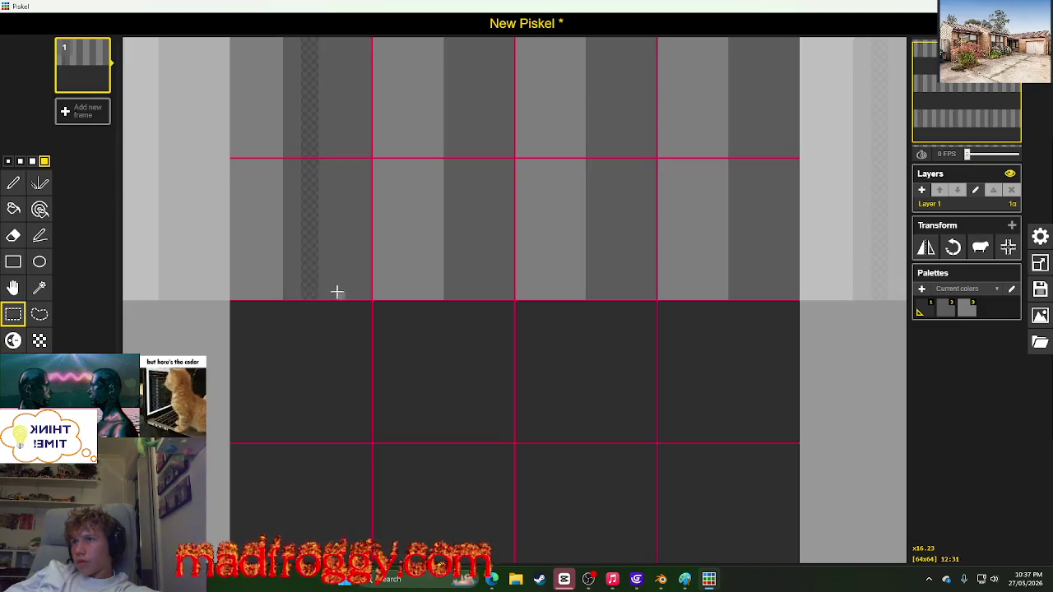
pyautogui.moveTo(344, 289); pyautogui.dragTo(350, 48)
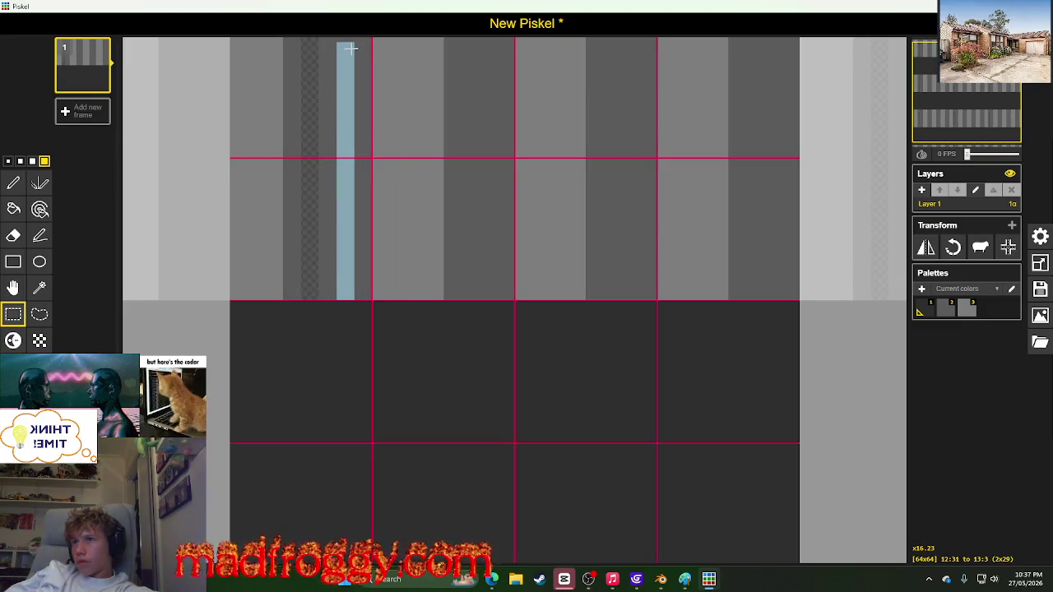
pyautogui.moveTo(348, 85); pyautogui.dragTo(267, 81)
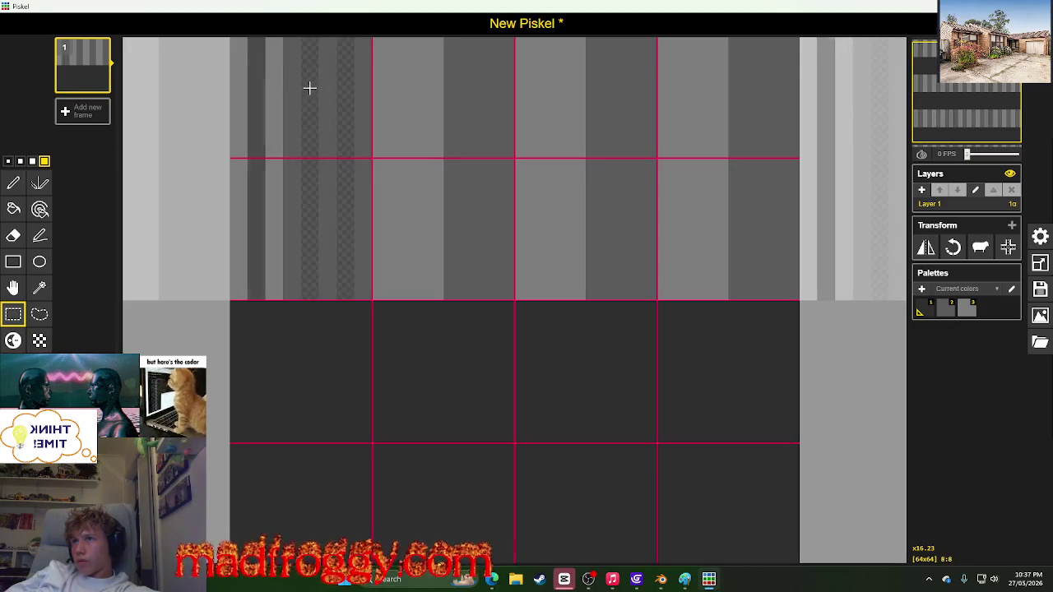
# Step: Erase the stripes from the top half's right part, from x 16 rightward
pyautogui.scroll(-1, 389, 140)
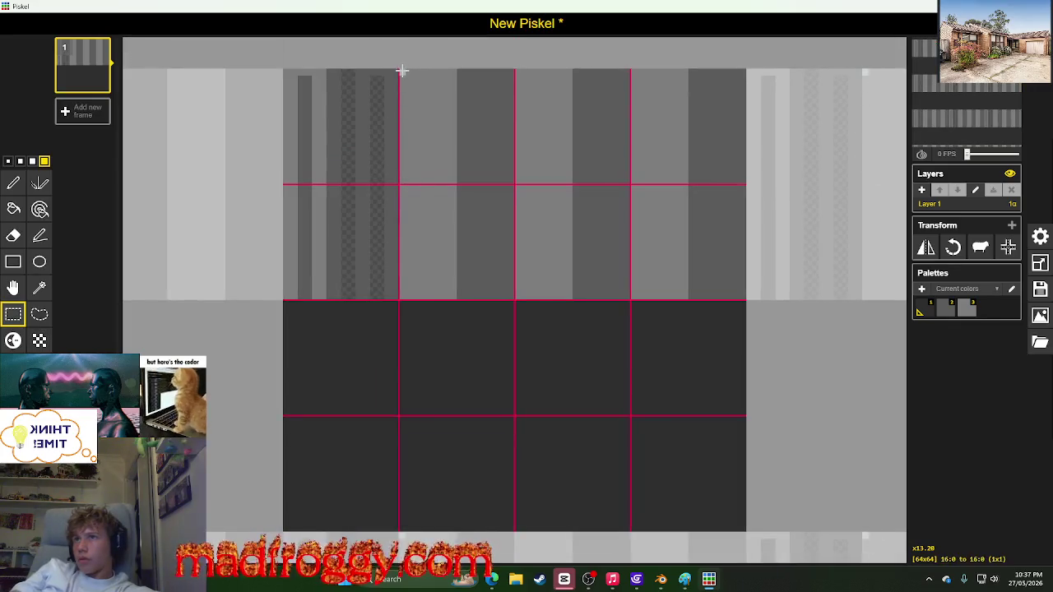
pyautogui.moveTo(402, 71); pyautogui.dragTo(741, 294)
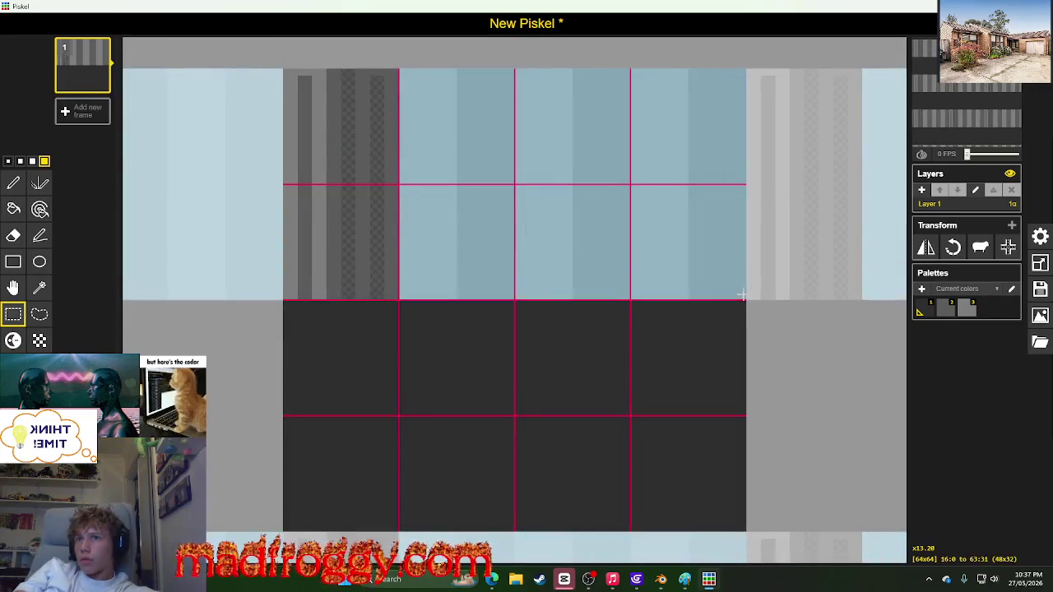
pyautogui.click(742, 295)
pyautogui.click(13, 182)
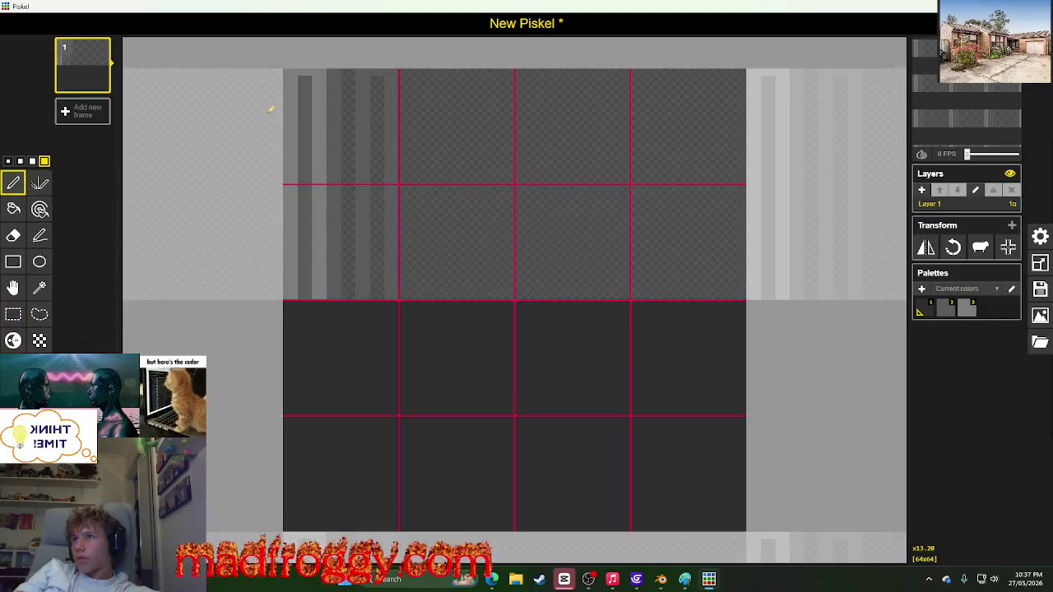
# Step: Fill the empty vertical stripes with light grey using a smaller pen and the fill tool
pyautogui.scroll(3, 400, 94)
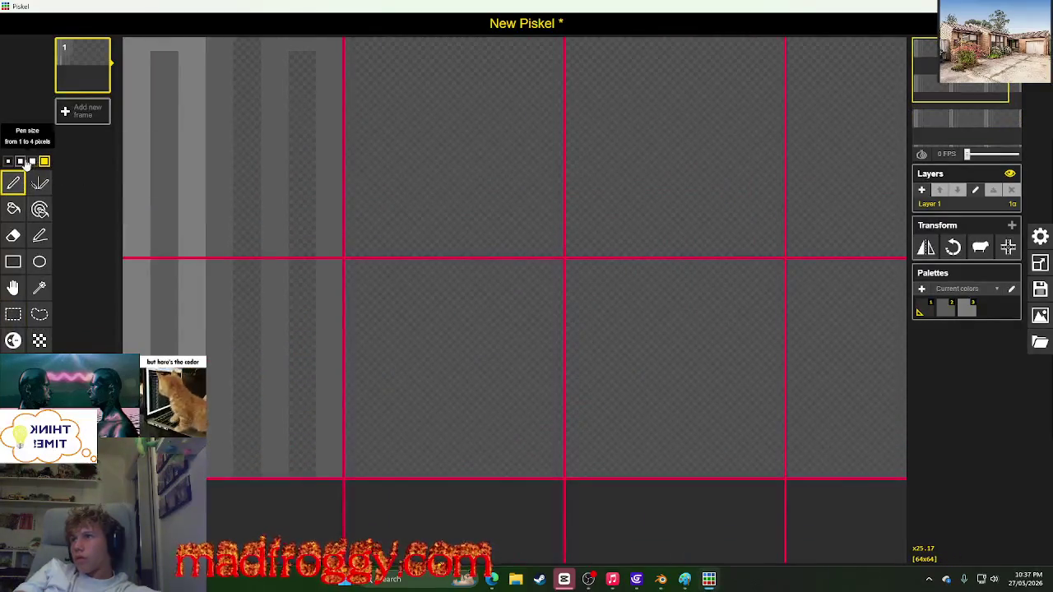
pyautogui.click(21, 161)
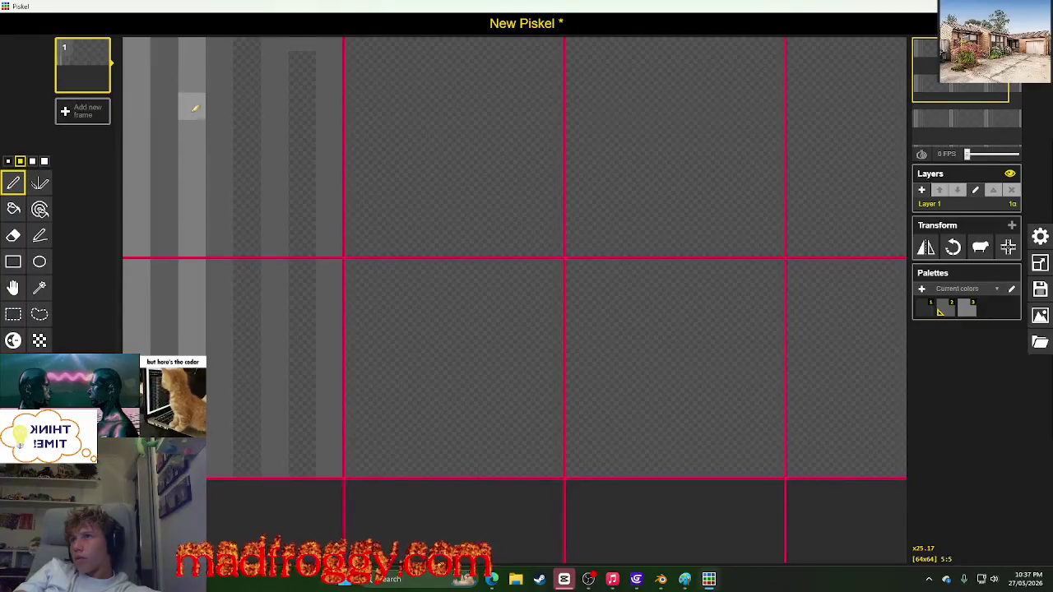
pyautogui.scroll(-3, 194, 108)
pyautogui.scroll(1, 252, 112)
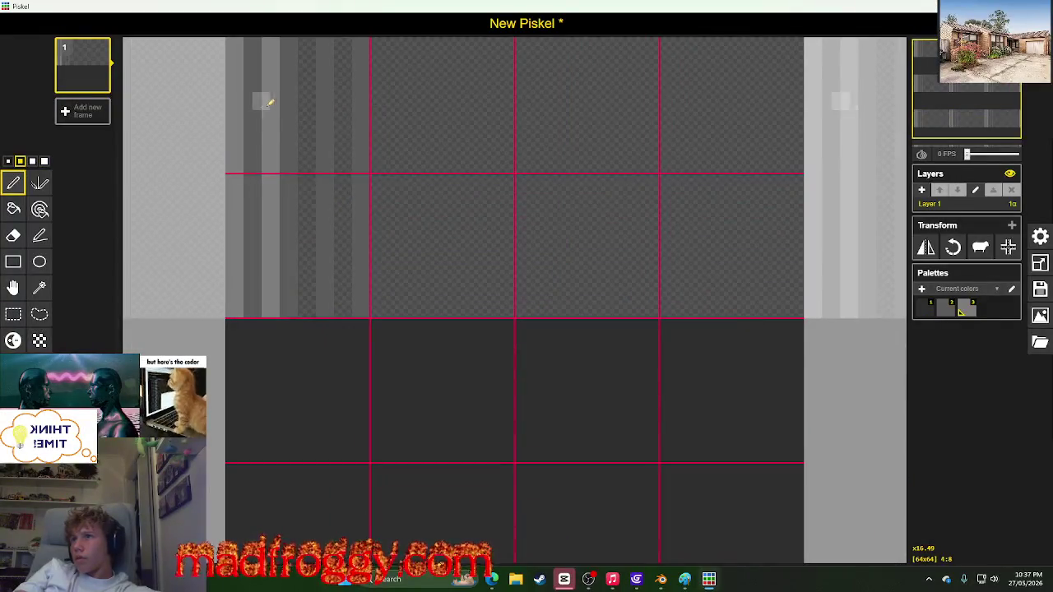
pyautogui.click(13, 209)
pyautogui.click(299, 151)
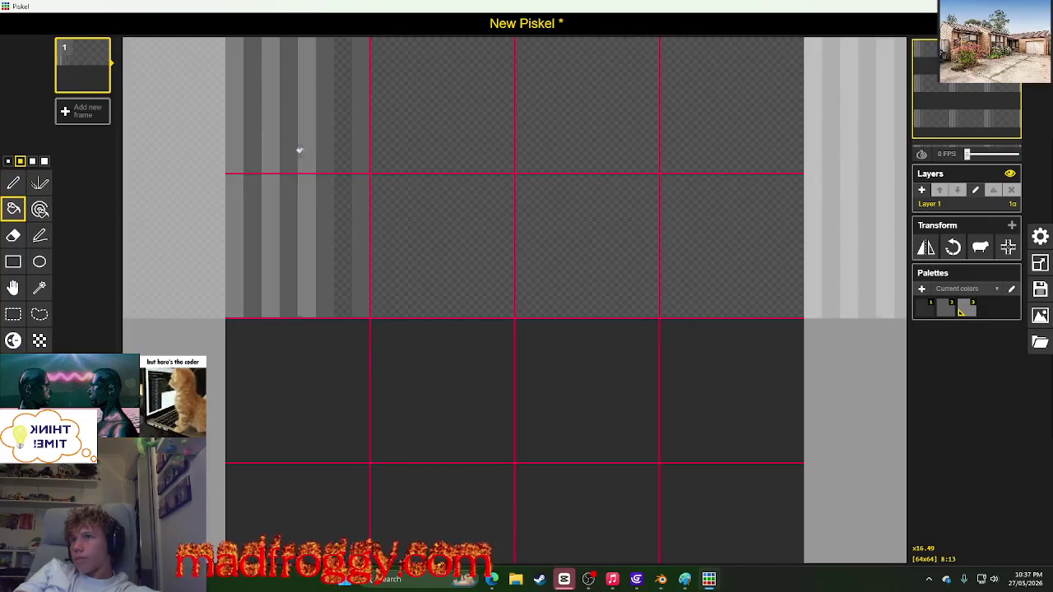
pyautogui.click(340, 148)
# Step: Select blocks of the striped area and add a light grey pixel near the top
pyautogui.click(13, 314)
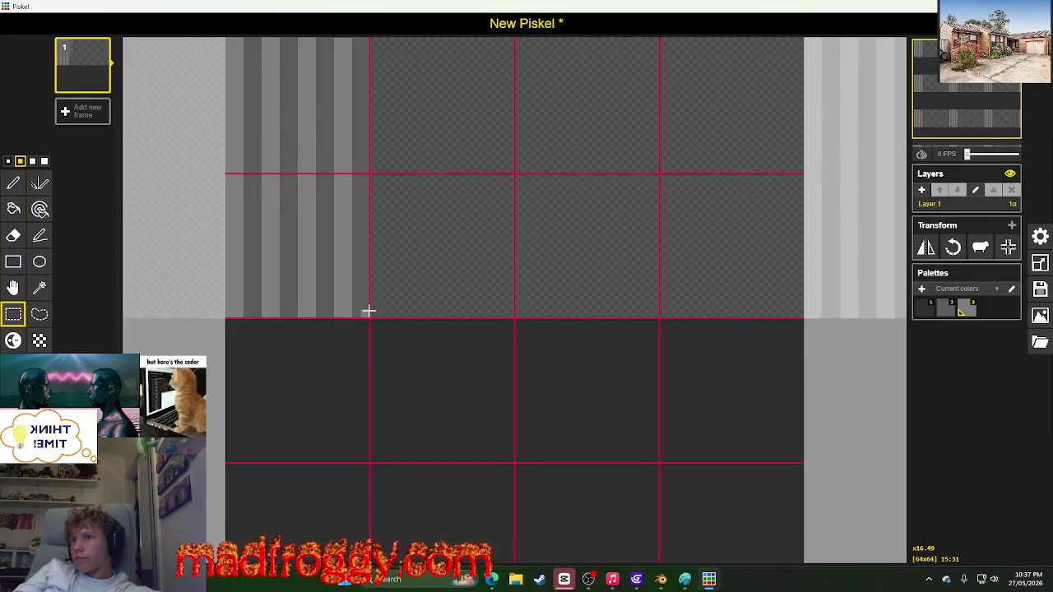
pyautogui.moveTo(368, 310); pyautogui.dragTo(260, 130)
pyautogui.scroll(-1, 279, 74)
pyautogui.moveTo(282, 49); pyautogui.dragTo(310, 151)
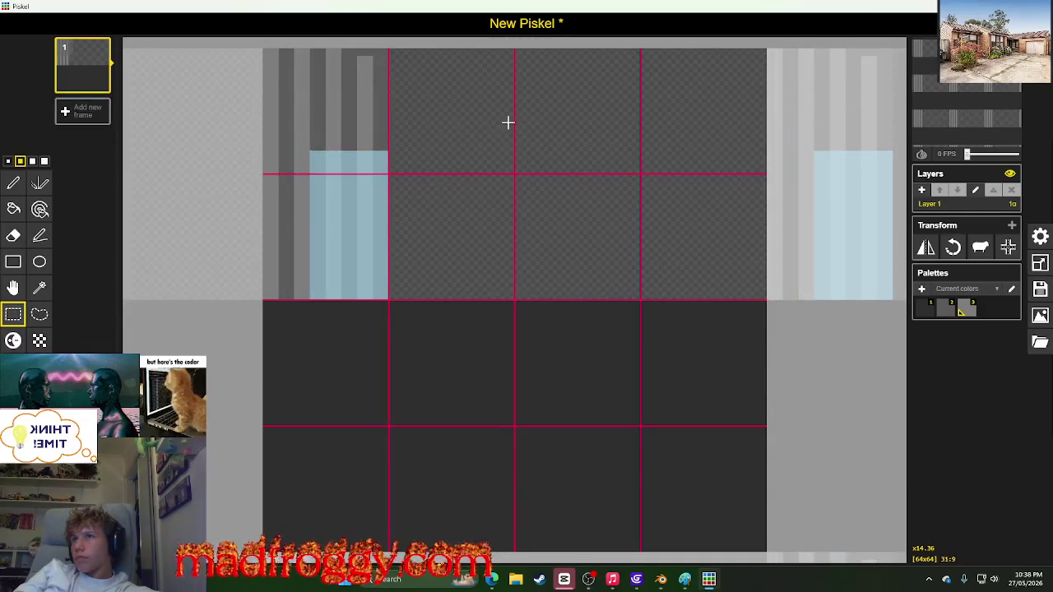
pyautogui.click(507, 123)
pyautogui.click(14, 183)
pyautogui.click(367, 73)
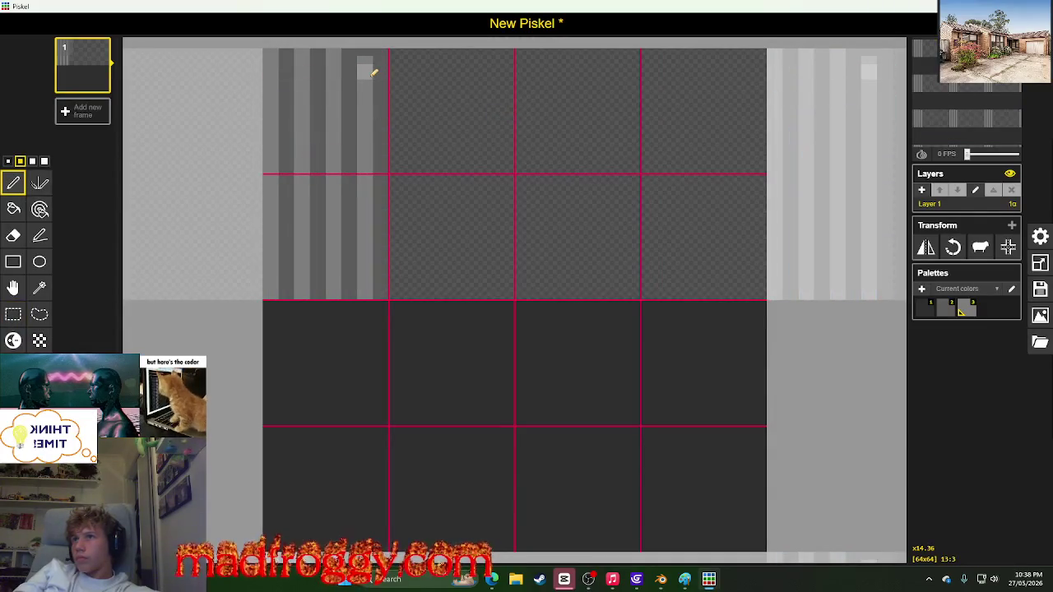
pyautogui.click(13, 314)
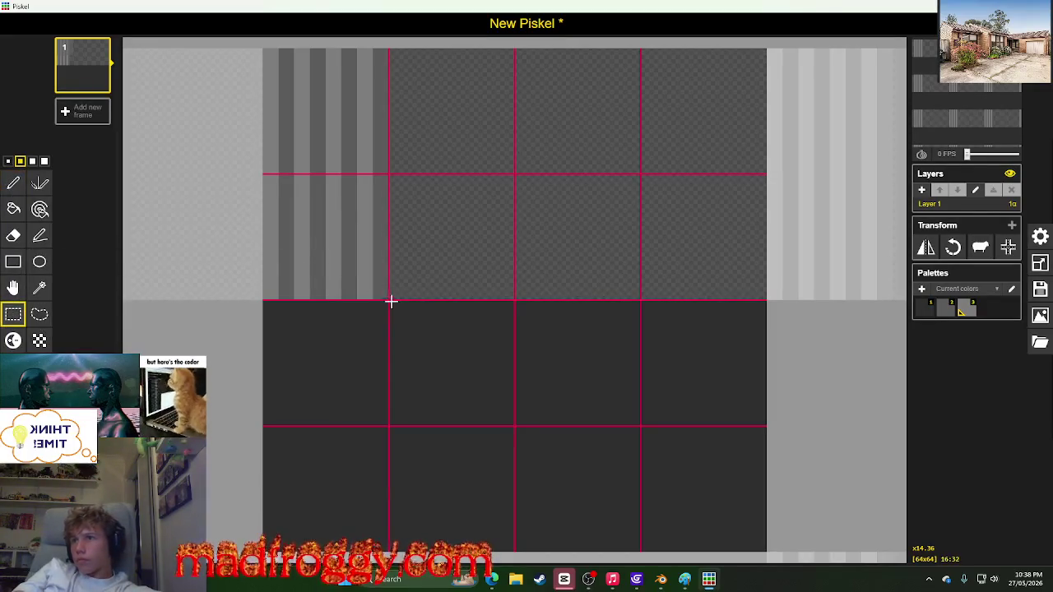
pyautogui.moveTo(386, 298)
pyautogui.mouseDown()
pyautogui.moveTo(301, 99)
pyautogui.moveTo(424, 131)
pyautogui.moveTo(683, 131)
pyautogui.mouseUp()
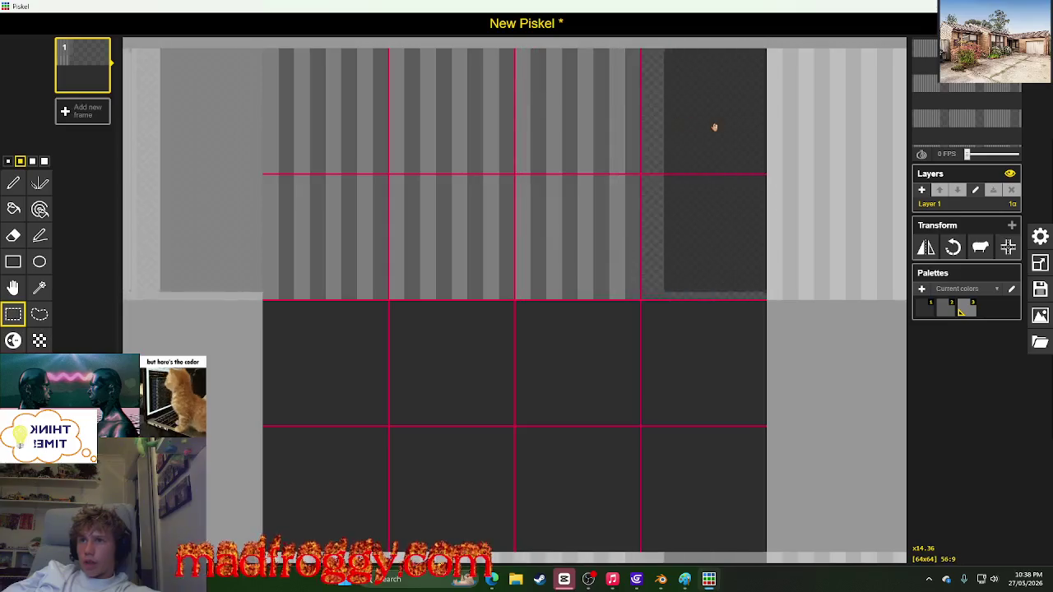
pyautogui.scroll(-3, 563, 147)
pyautogui.scroll(-2, 548, 221)
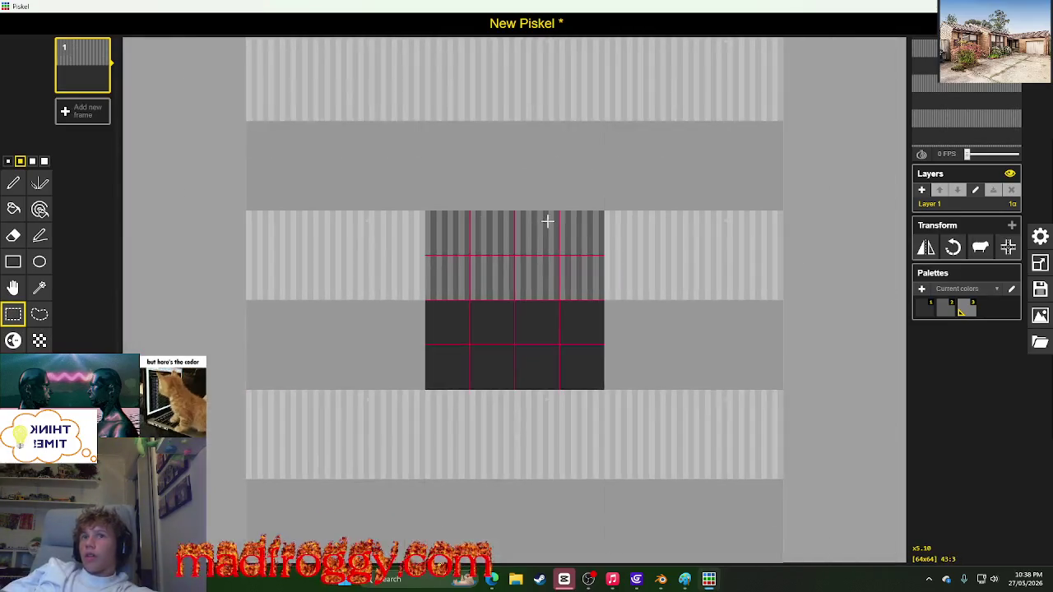
pyautogui.scroll(2, 631, 209)
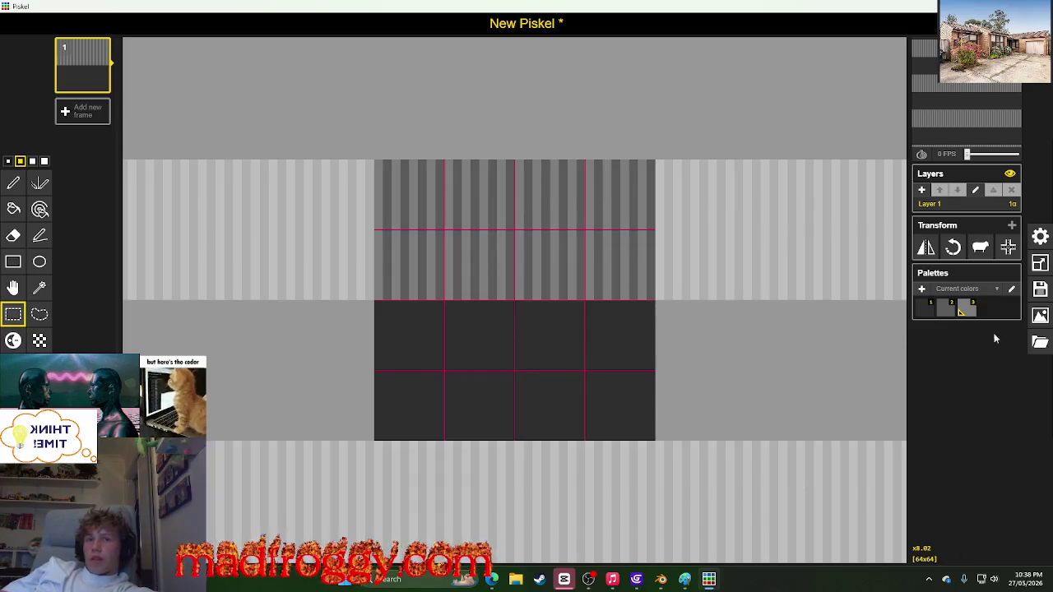
# Step: Export the sprite as the 256 x 256 PNG New Piskel (31).png into Downloads
pyautogui.click(1039, 343)
pyautogui.click(888, 316)
pyautogui.click(934, 256)
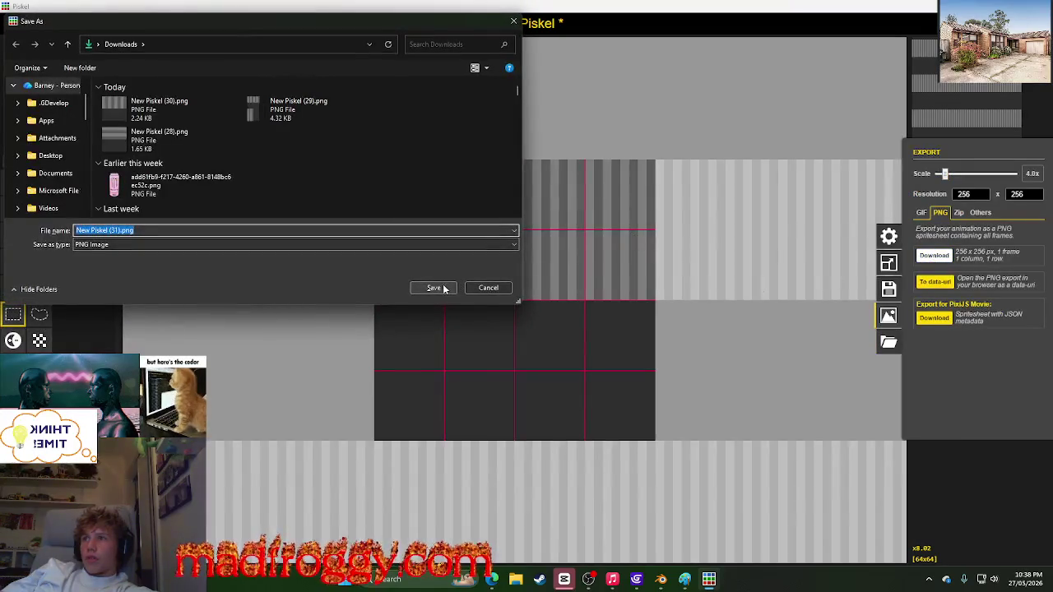
pyautogui.click(435, 288)
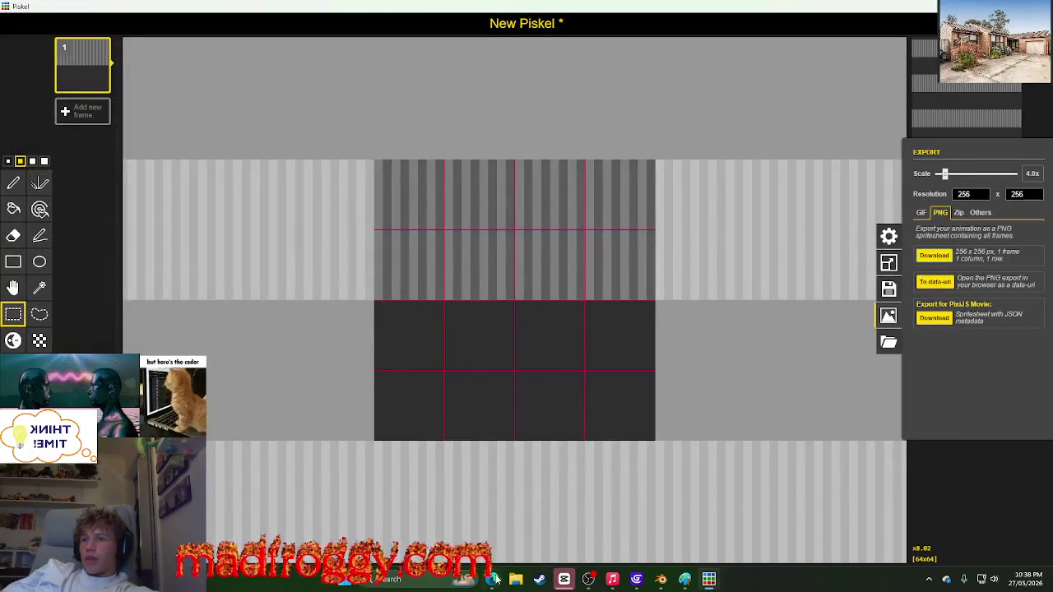
pyautogui.click(660, 579)
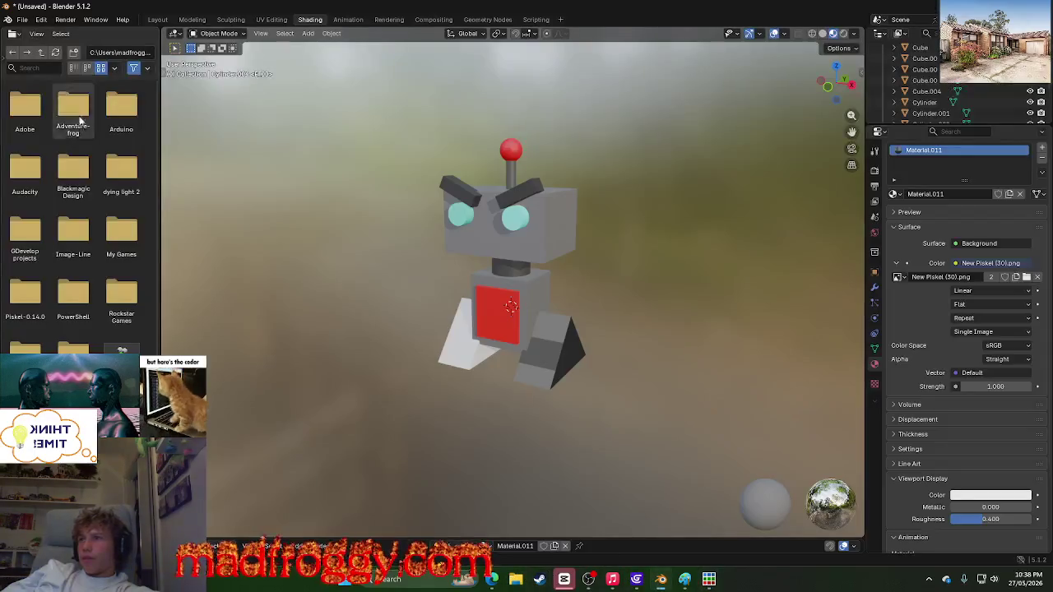
# Step: Switch Blender to the UV Editing workspace and bring up a File Explorer window
pyautogui.click(272, 20)
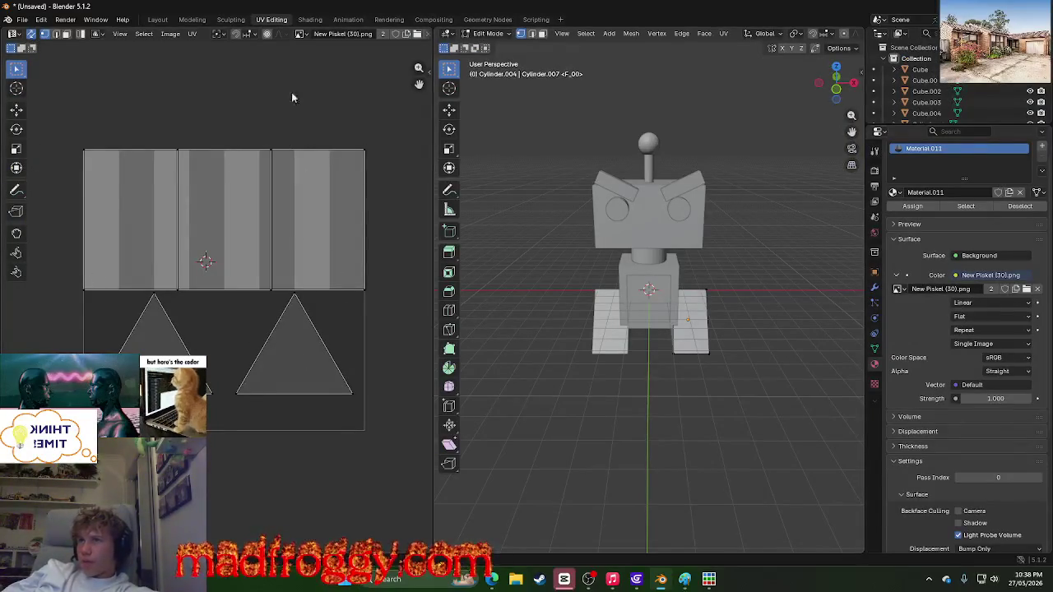
pyautogui.press('super+e')
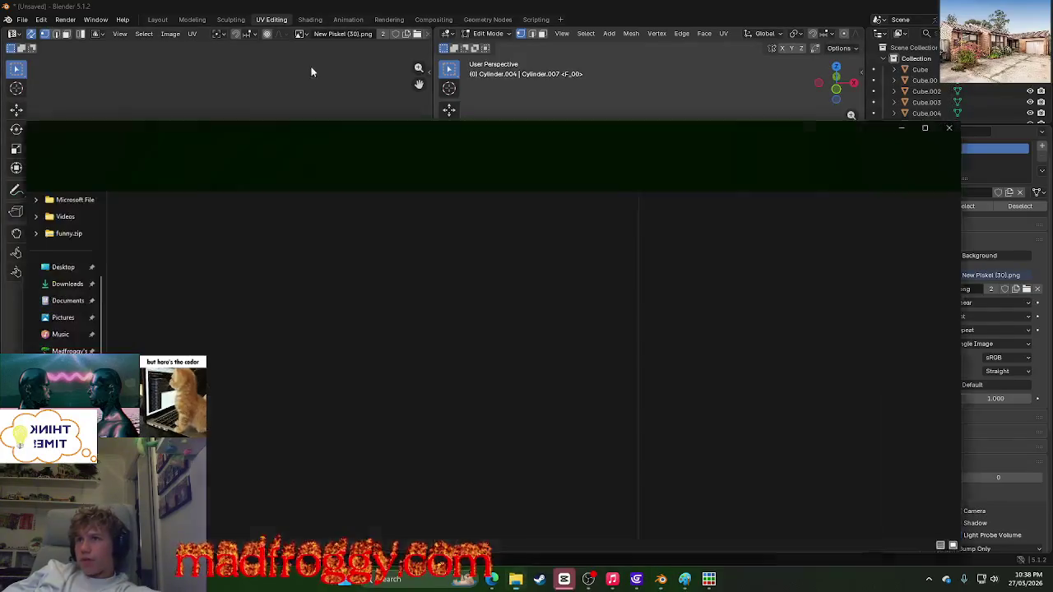
# Step: Drag New Piskel (31).png from Downloads into Blender's UV image editor, then minimise Explorer
pyautogui.moveTo(292, 144); pyautogui.dragTo(624, 131)
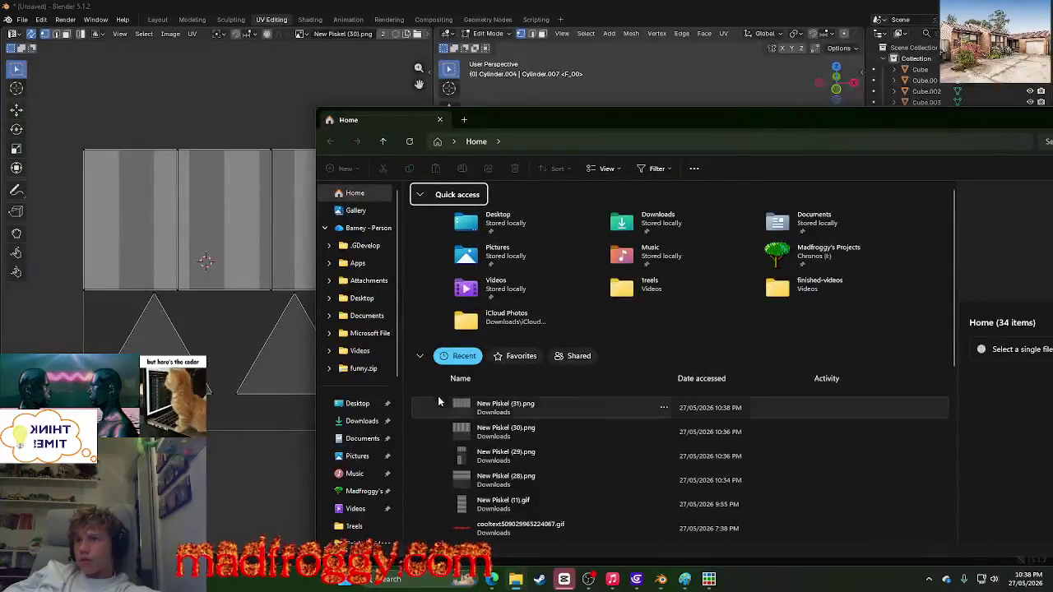
pyautogui.click(341, 421)
pyautogui.moveTo(432, 238); pyautogui.dragTo(200, 230)
pyautogui.moveTo(596, 118); pyautogui.dragTo(331, 167)
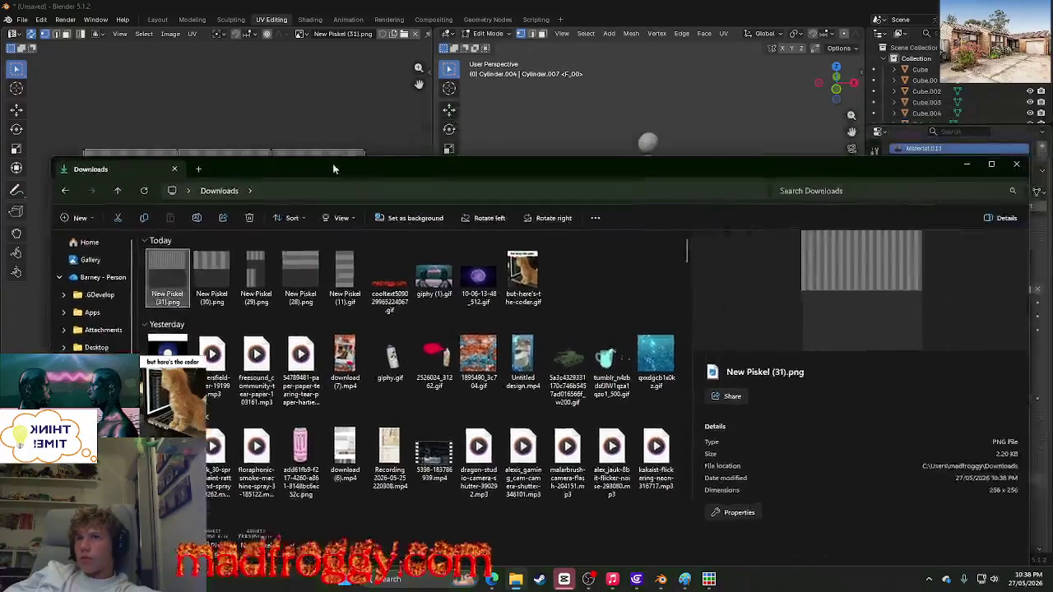
pyautogui.click(966, 164)
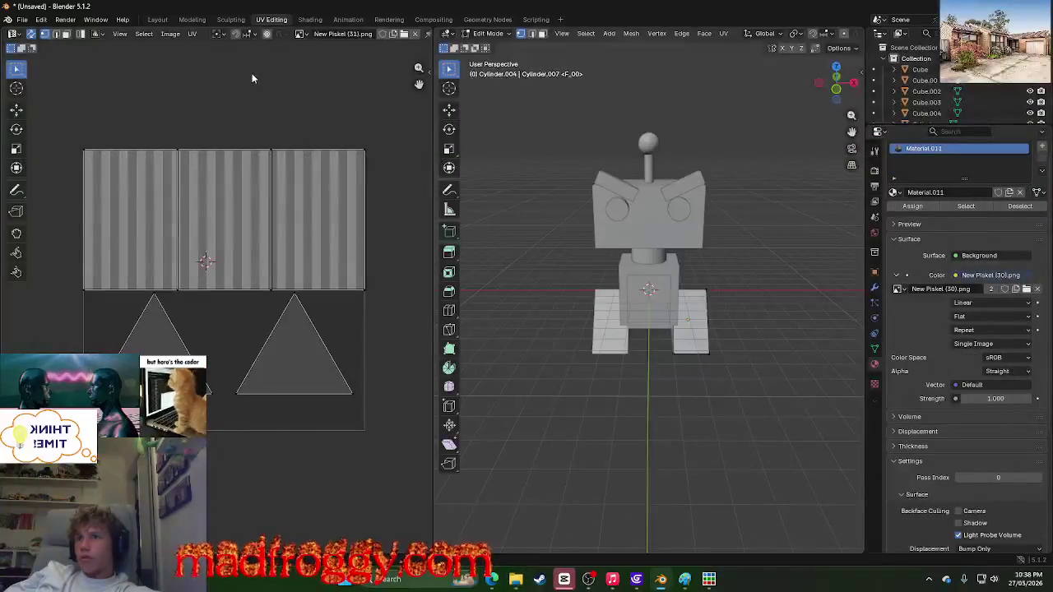
# Step: Set the material's Color image texture to New Piskel (31).png
pyautogui.click(998, 273)
pyautogui.click(930, 288)
pyautogui.click(898, 289)
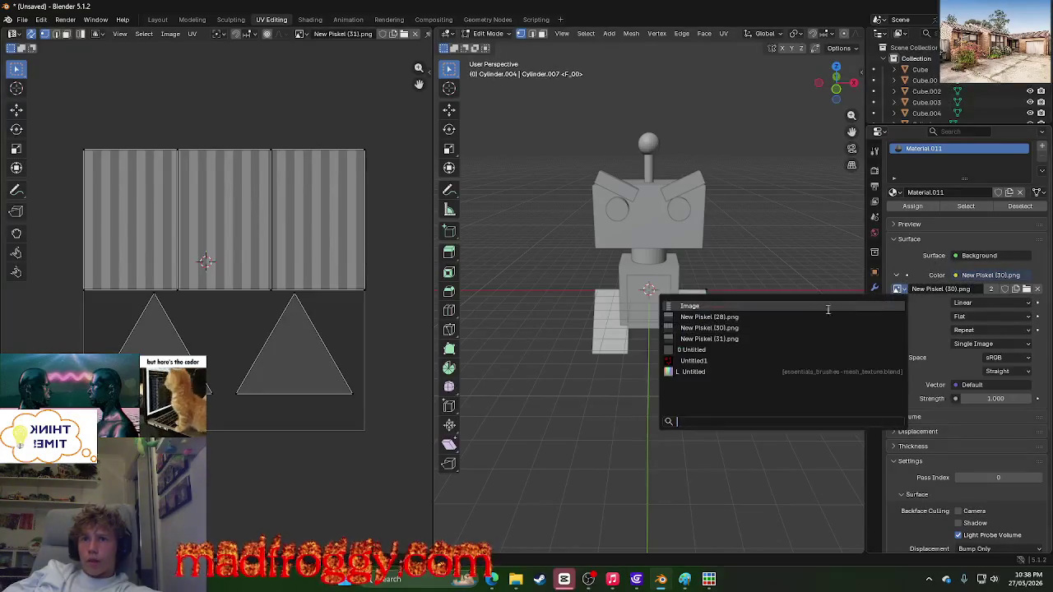
pyautogui.click(788, 338)
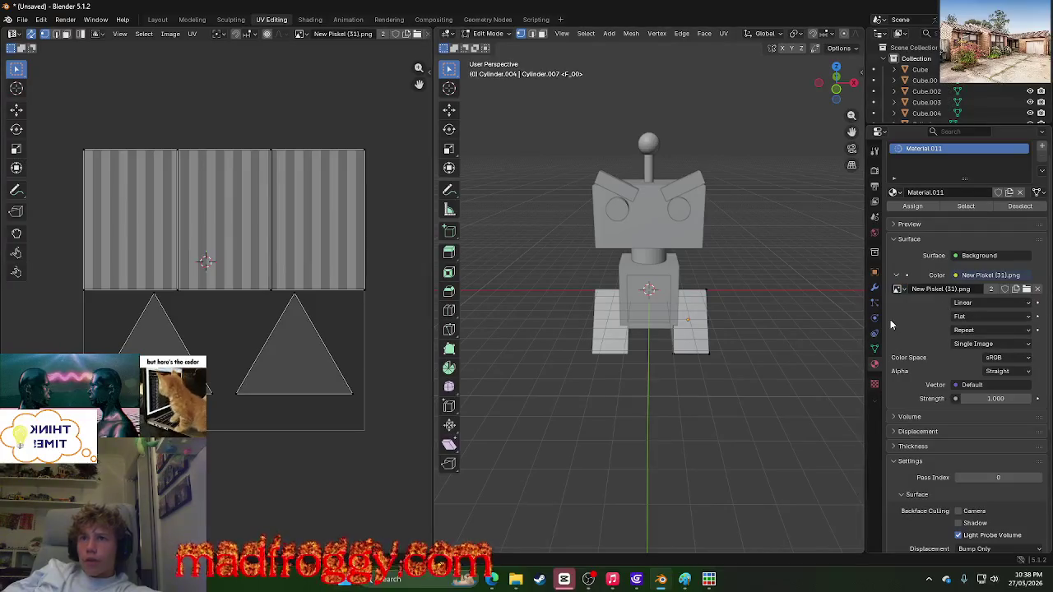
pyautogui.click(898, 289)
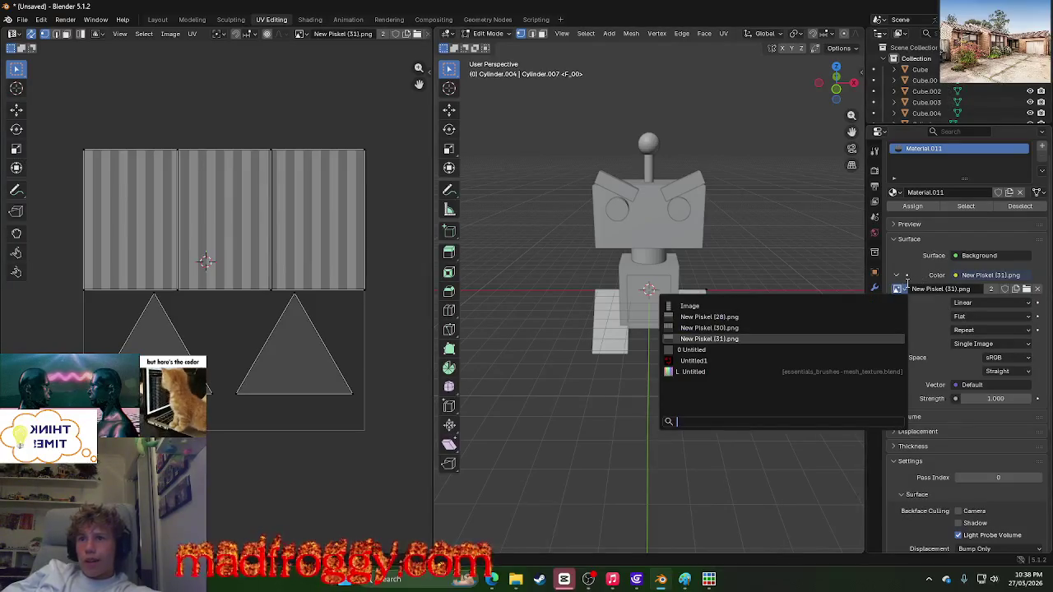
# Step: Preview the robot in the Shading workspace, then go back to UV Editing
pyautogui.click(317, 21)
pyautogui.moveTo(455, 150)
pyautogui.mouseDown(button='middle')
pyautogui.moveTo(398, 280)
pyautogui.moveTo(453, 281)
pyautogui.moveTo(246, 282)
pyautogui.moveTo(268, 211)
pyautogui.moveTo(301, 170)
pyautogui.moveTo(448, 224)
pyautogui.moveTo(493, 223)
pyautogui.moveTo(861, 290)
pyautogui.moveTo(262, 284)
pyautogui.moveTo(288, 291)
pyautogui.moveTo(255, 296)
pyautogui.moveTo(829, 291)
pyautogui.moveTo(251, 275)
pyautogui.moveTo(293, 252)
pyautogui.moveTo(250, 241)
pyautogui.moveTo(844, 230)
pyautogui.moveTo(226, 268)
pyautogui.moveTo(256, 292)
pyautogui.moveTo(189, 290)
pyautogui.mouseUp(button='middle')
pyautogui.click(272, 19)
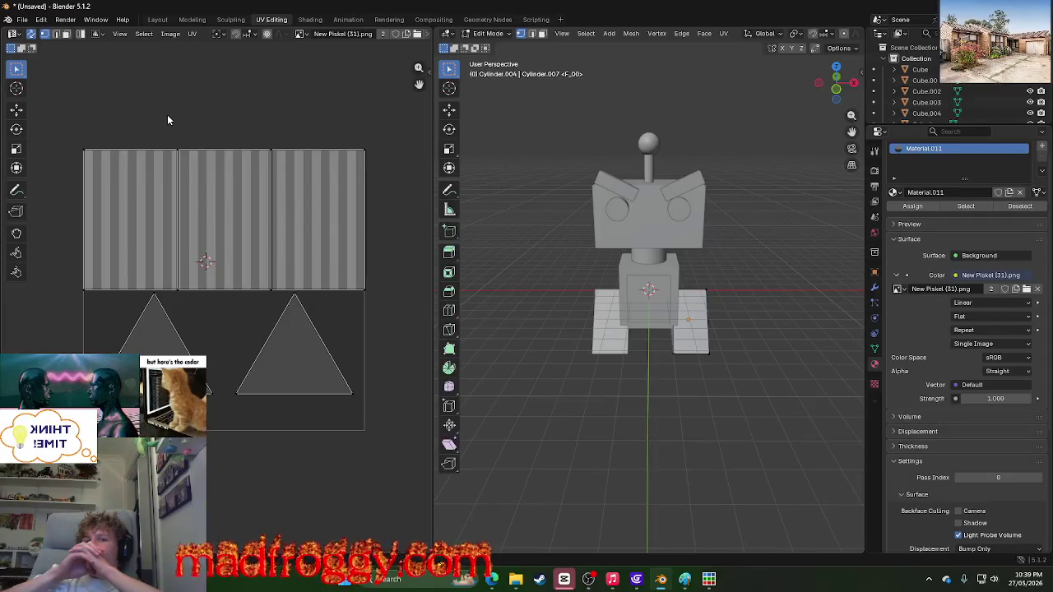
pyautogui.click(636, 579)
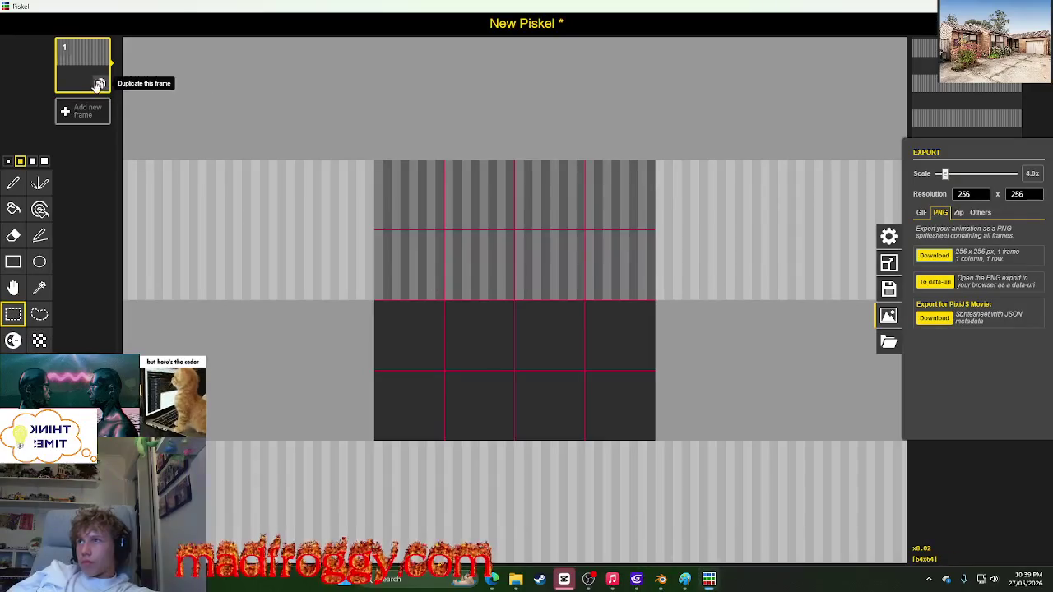
# Step: Duplicate frame 1, shift a 3-pixel stripe column to the right edge, and set 7 FPS
pyautogui.click(97, 85)
pyautogui.scroll(2, 355, 213)
pyautogui.scroll(2, 295, 95)
pyautogui.scroll(-1, 282, 74)
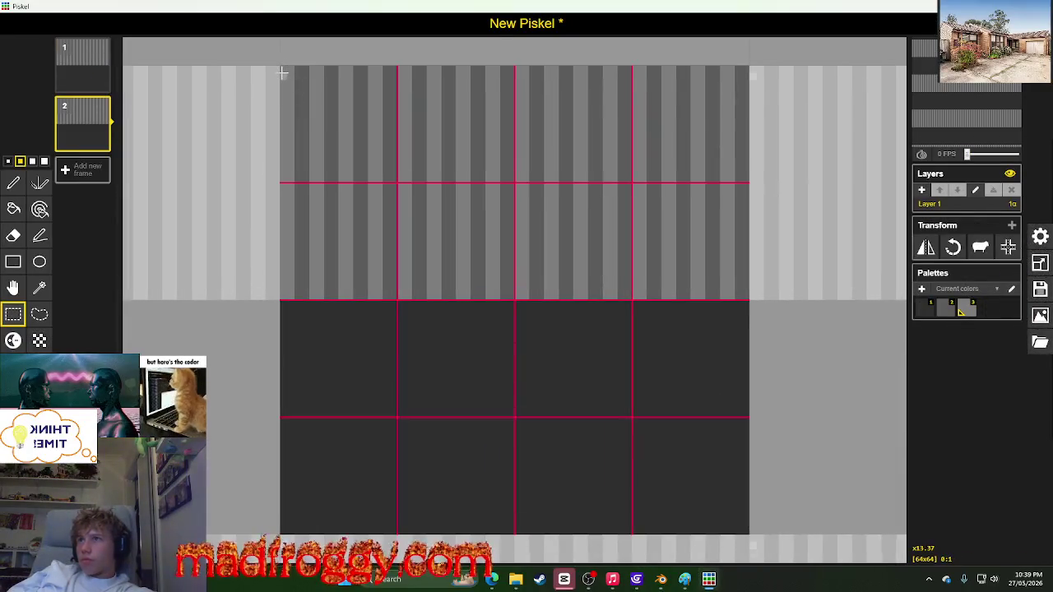
pyautogui.moveTo(282, 67)
pyautogui.mouseDown()
pyautogui.moveTo(744, 300)
pyautogui.moveTo(728, 267)
pyautogui.mouseUp()
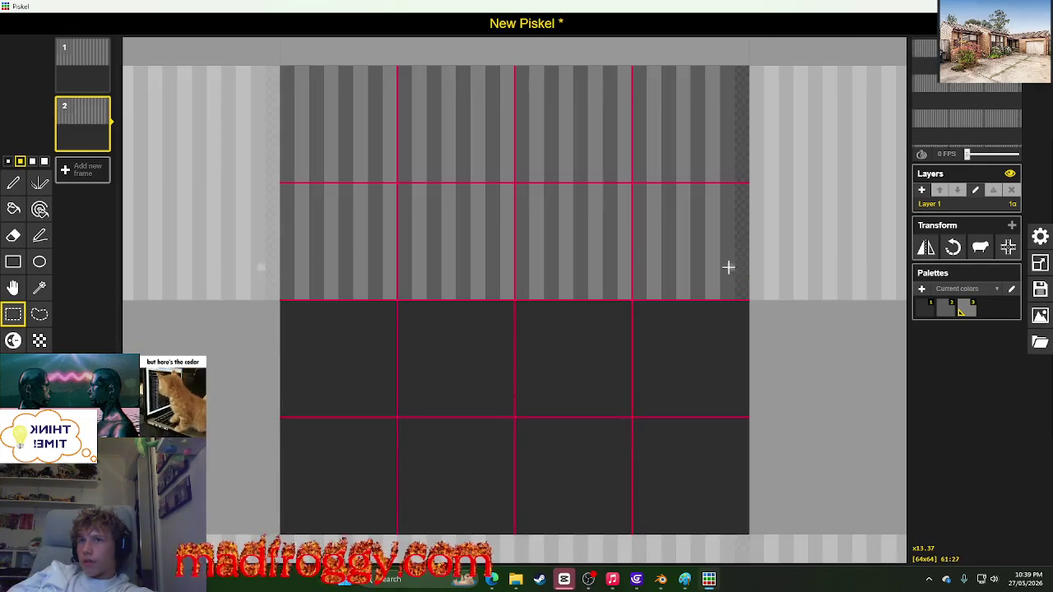
pyautogui.moveTo(298, 68)
pyautogui.mouseDown()
pyautogui.moveTo(313, 296)
pyautogui.moveTo(745, 271)
pyautogui.mouseUp()
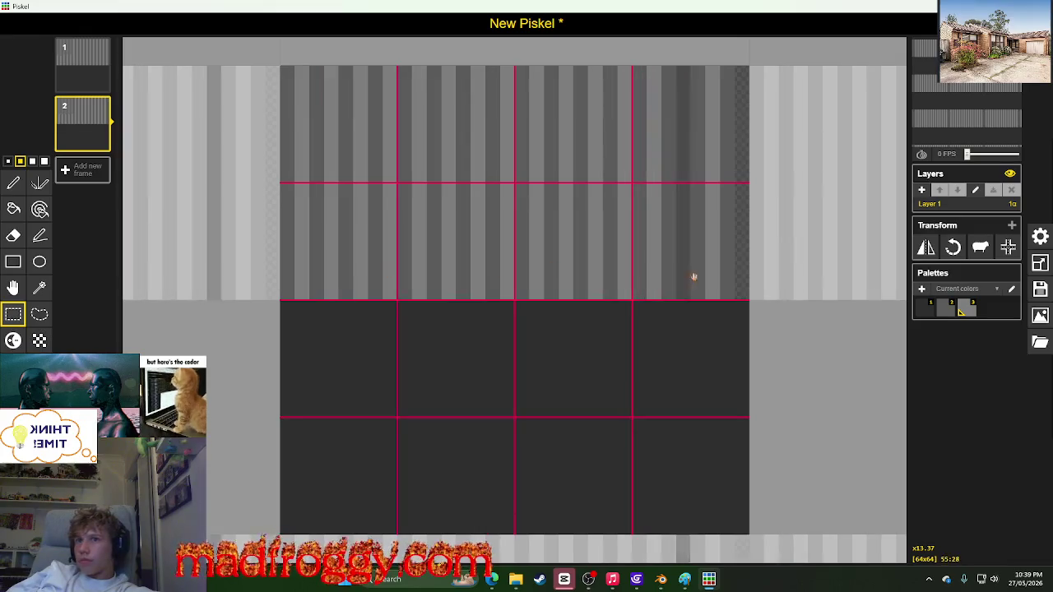
pyautogui.click(672, 261)
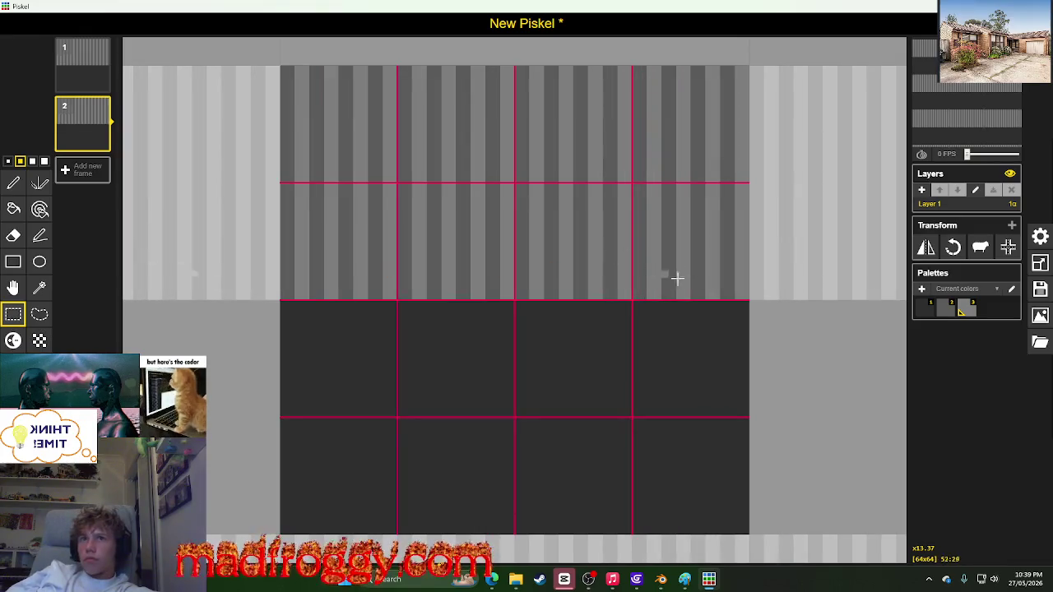
pyautogui.click(972, 155)
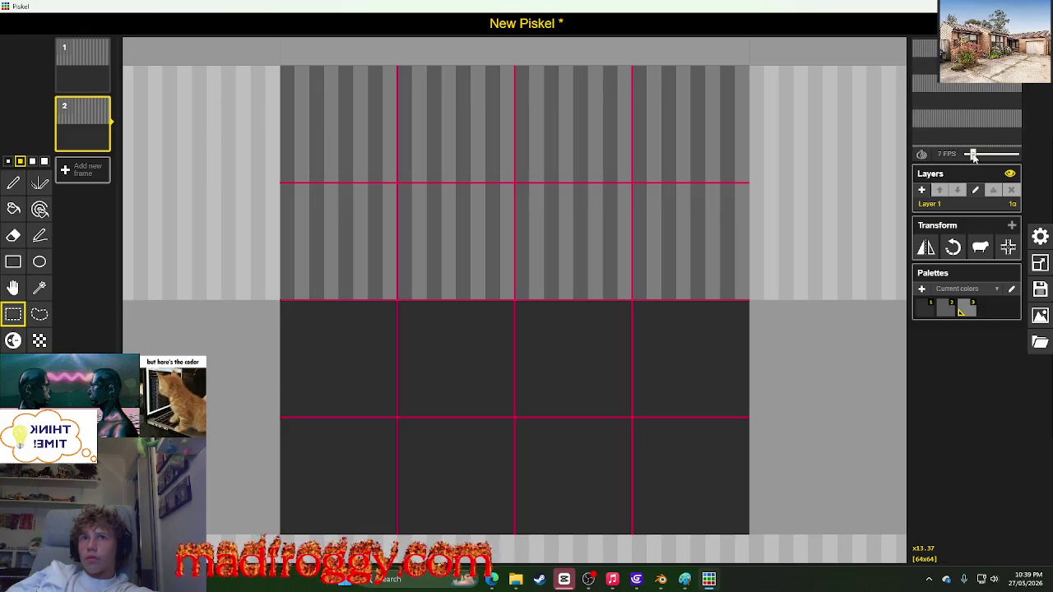
pyautogui.click(83, 62)
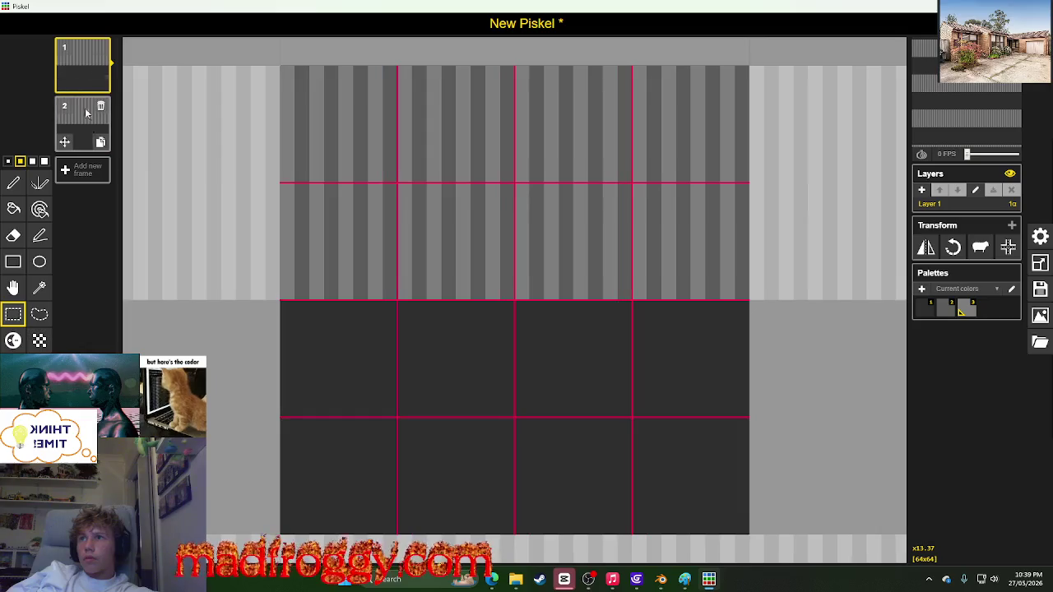
# Step: Export the two-frame animation as the 256 × 256 animated GIF New Piskel (12).gif into Downloads
pyautogui.click(91, 120)
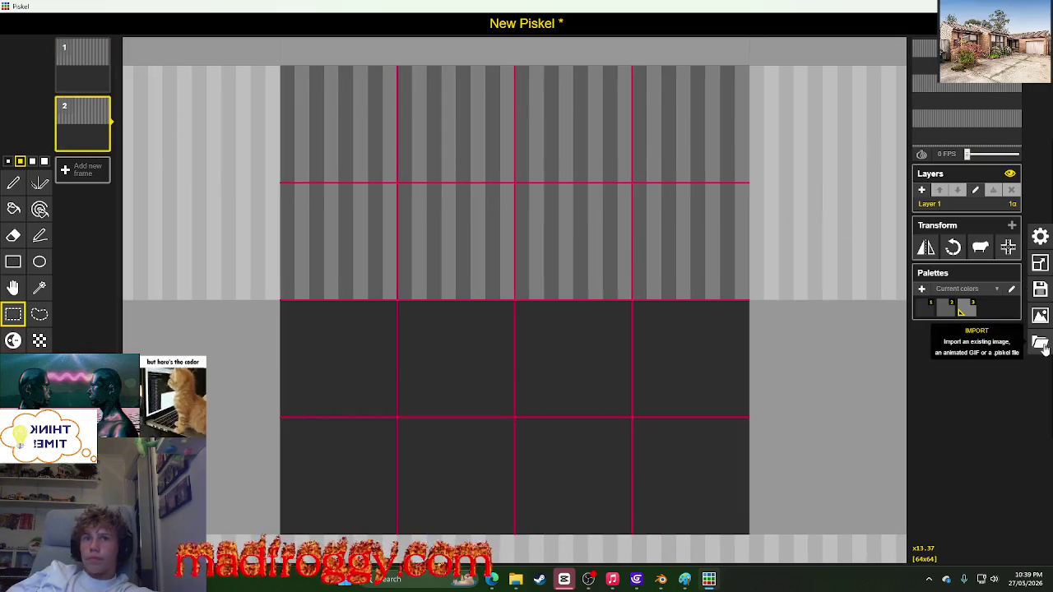
pyautogui.click(1039, 314)
pyautogui.click(931, 290)
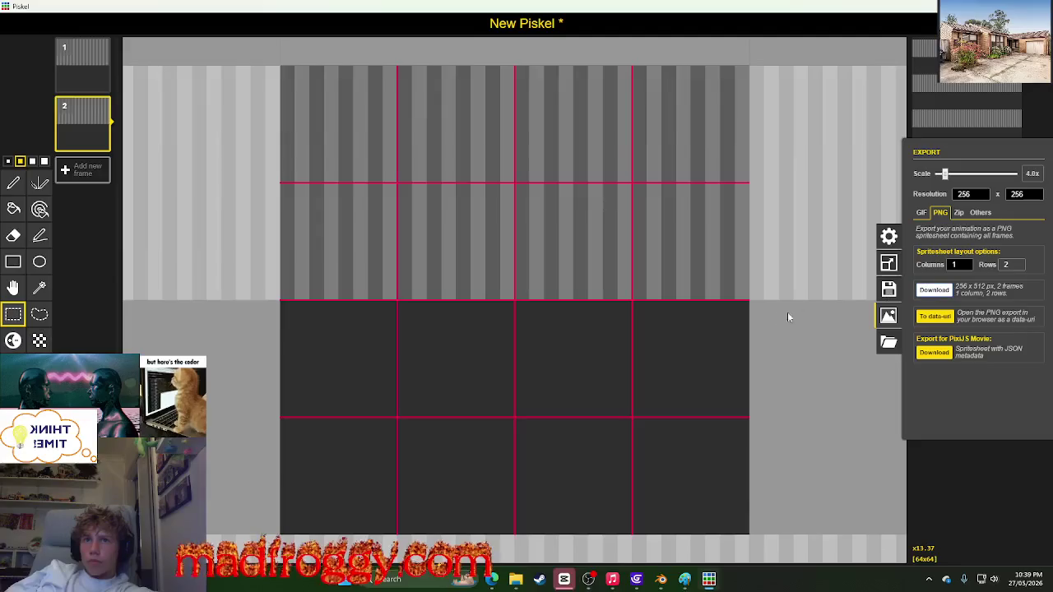
pyautogui.click(498, 288)
pyautogui.click(921, 212)
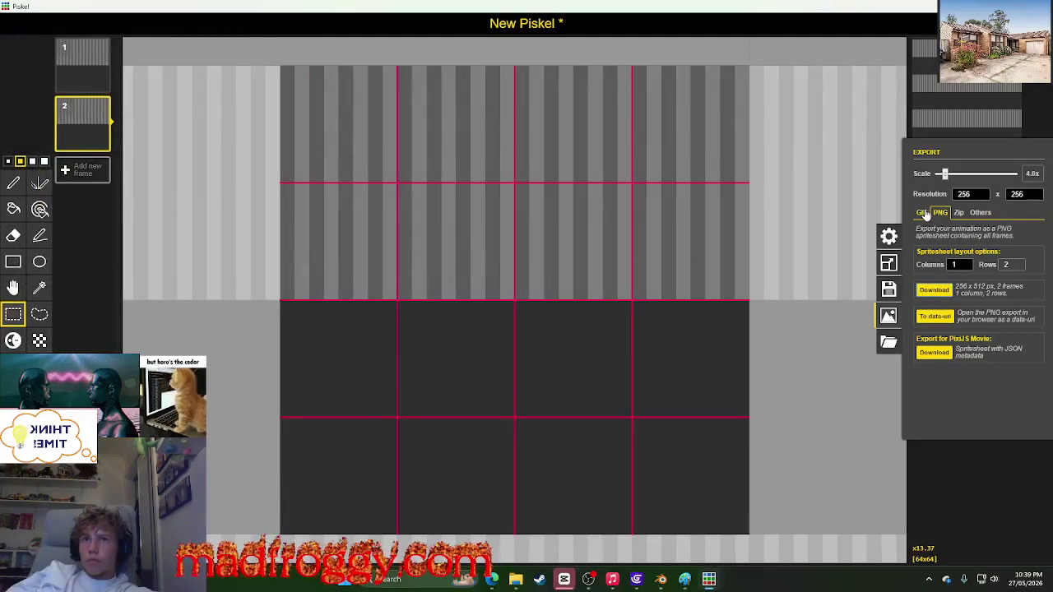
pyautogui.click(935, 276)
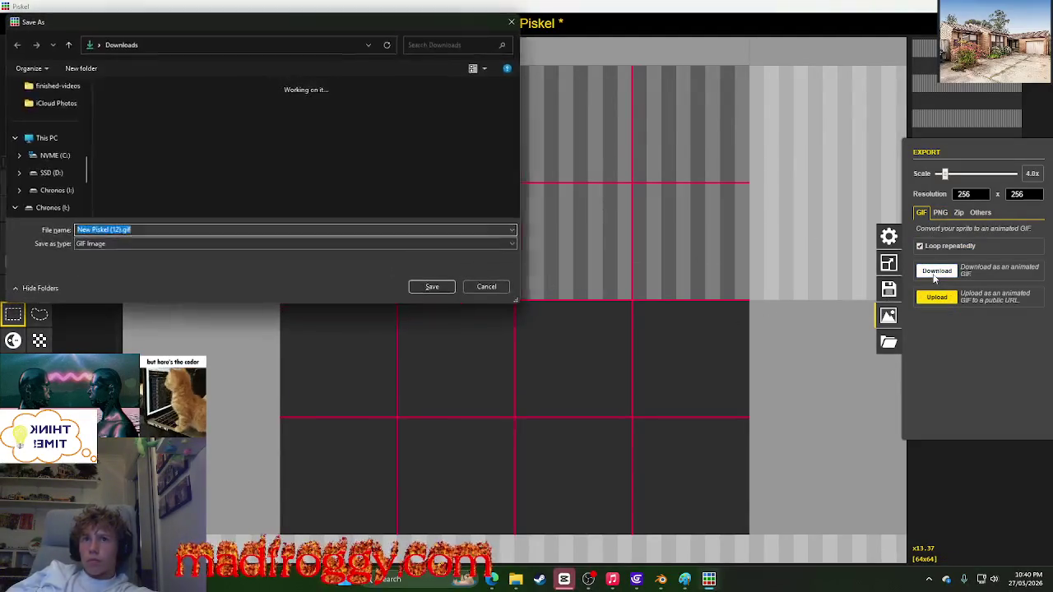
pyautogui.click(438, 290)
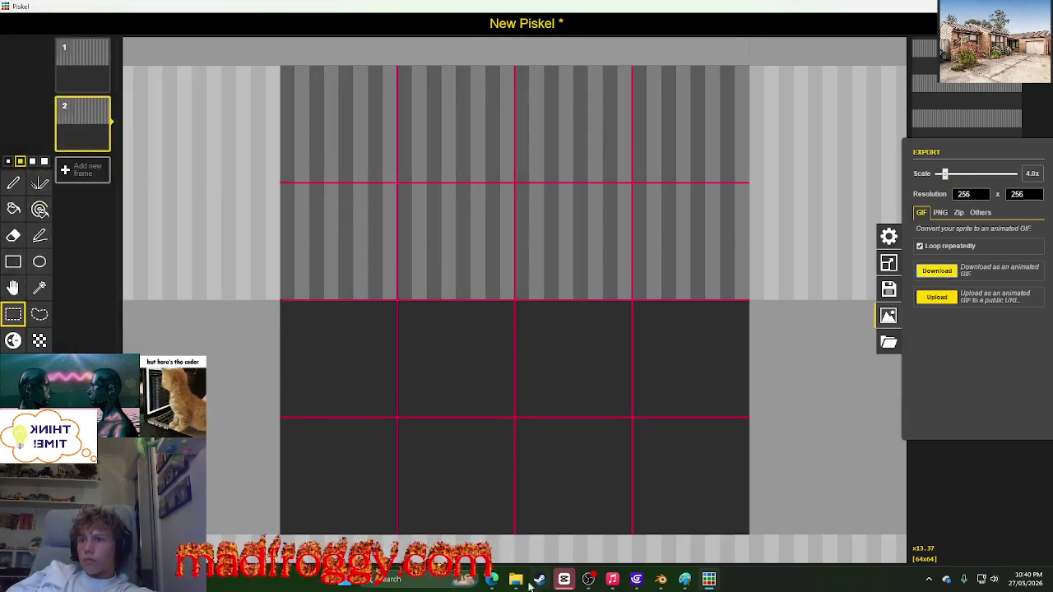
pyautogui.click(516, 580)
pyautogui.moveTo(416, 174); pyautogui.dragTo(821, 158)
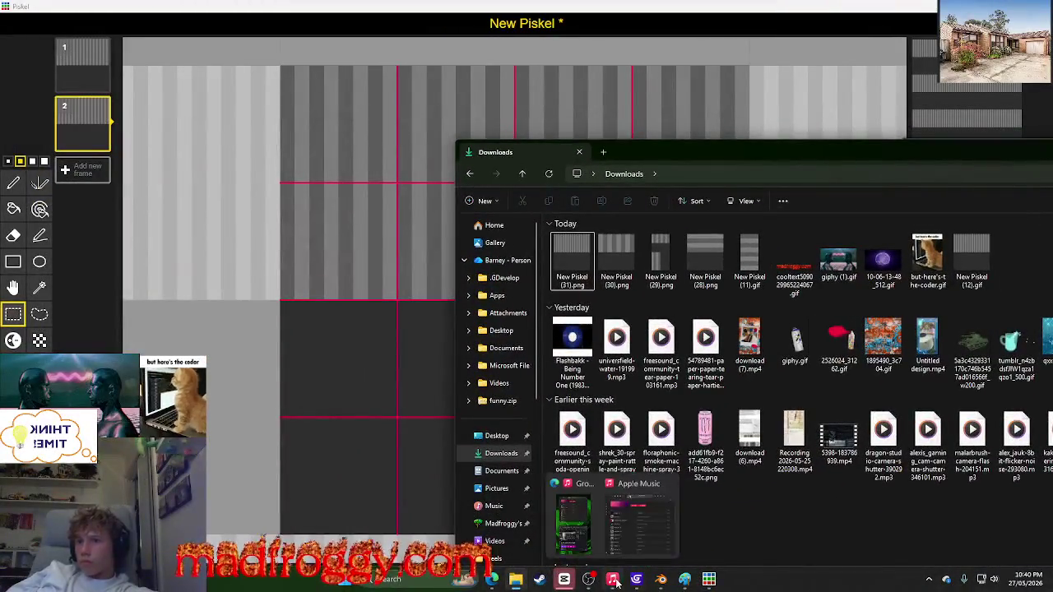
# Step: Drag New Piskel (12).gif from the Downloads window into Blender's UV image editor
pyautogui.click(661, 580)
pyautogui.moveTo(588, 579)
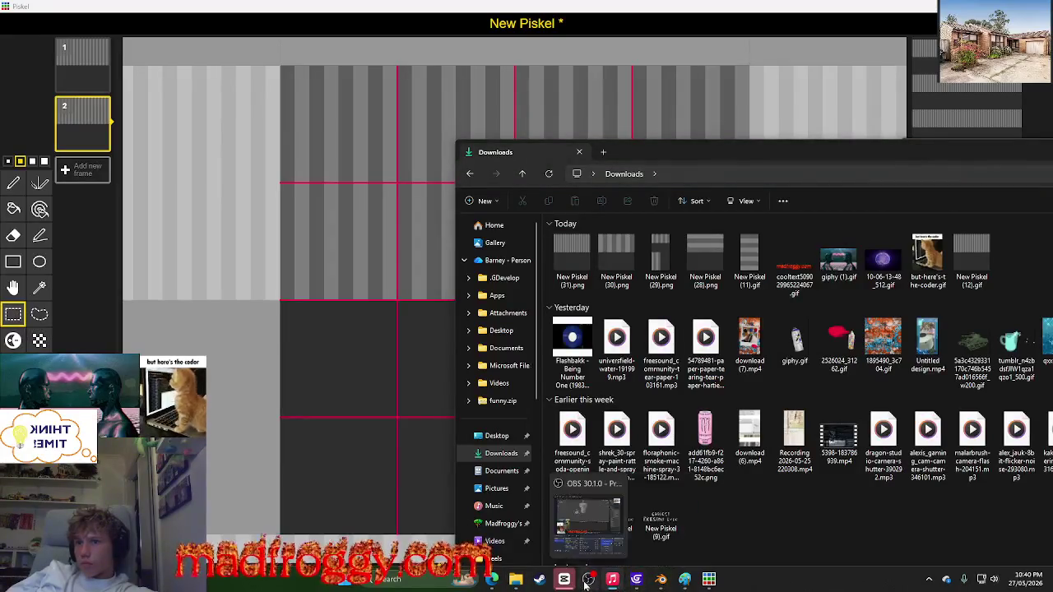
pyautogui.click(660, 580)
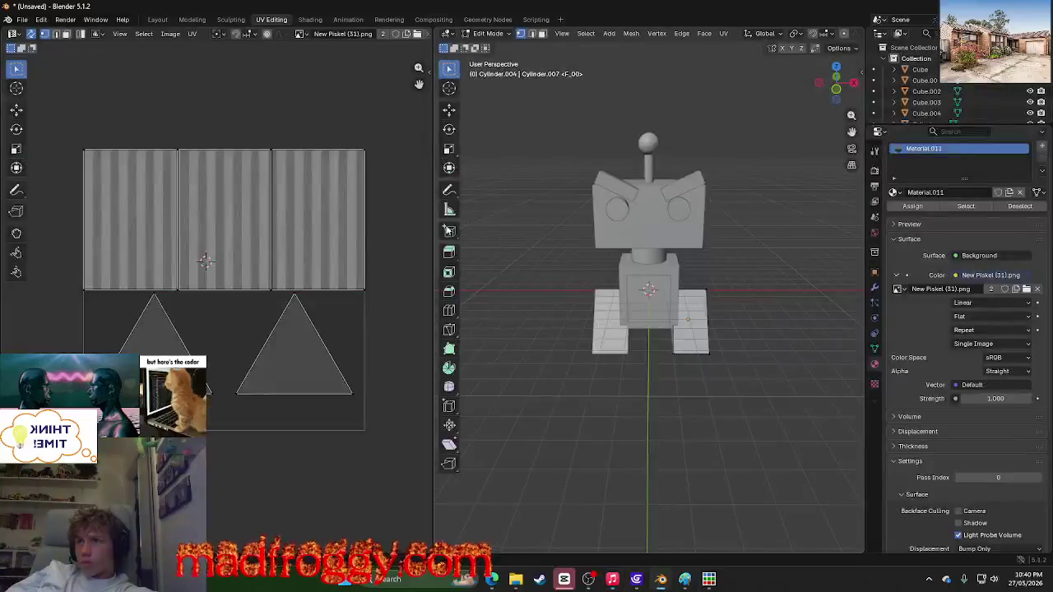
pyautogui.hotkey('alt', 'Tab')
pyautogui.click(635, 222)
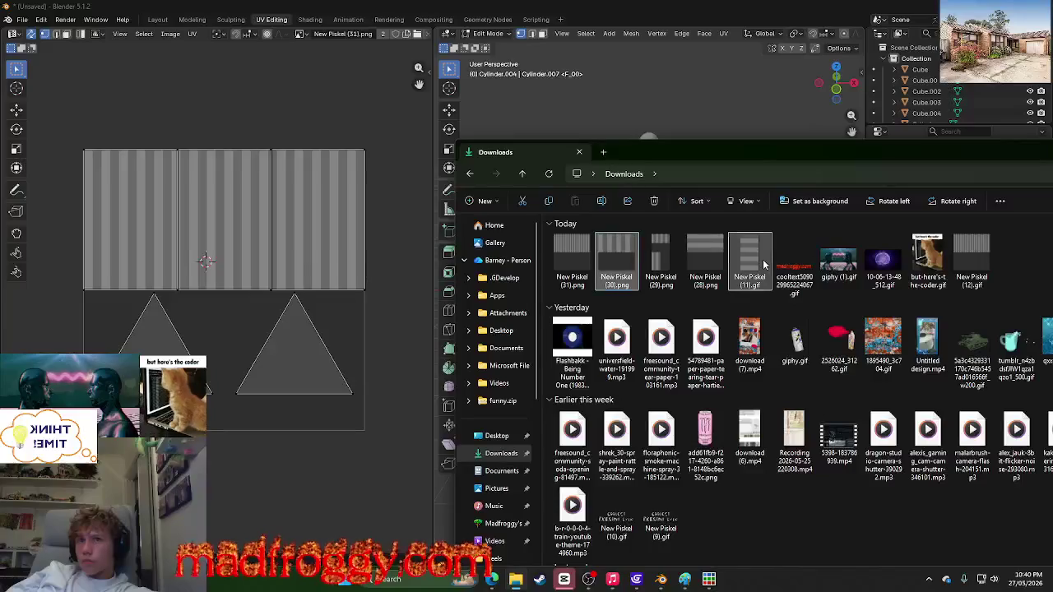
pyautogui.click(955, 267)
pyautogui.moveTo(955, 267); pyautogui.dragTo(239, 257)
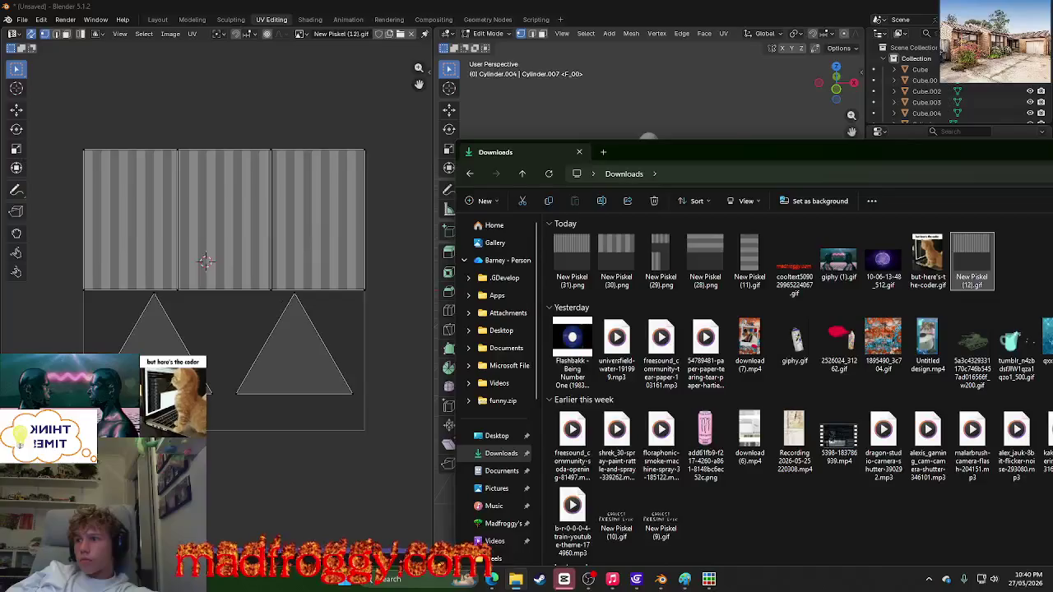
pyautogui.hotkey('alt', 'Tab')
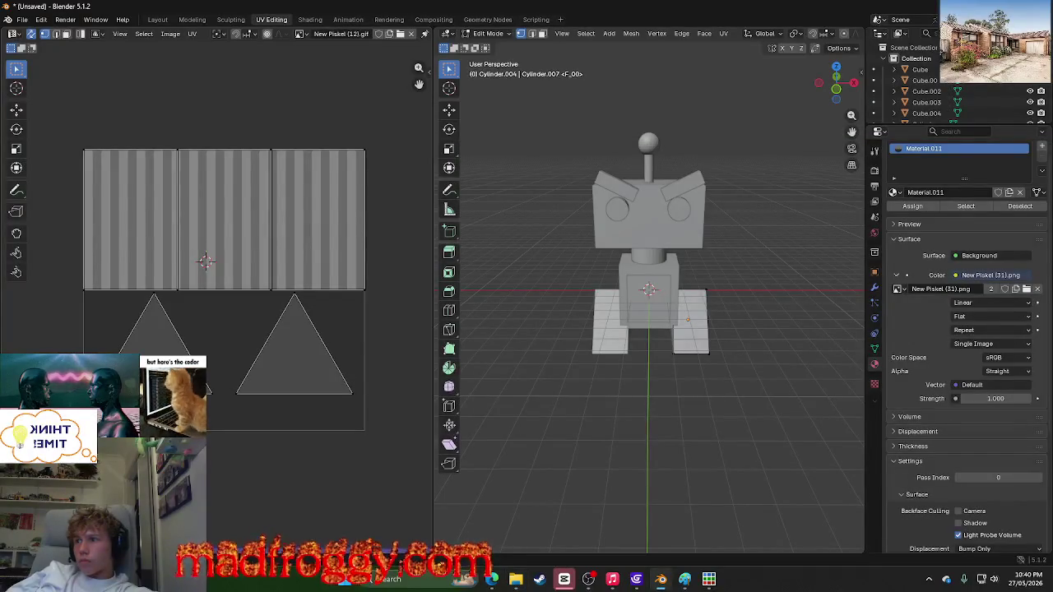
pyautogui.scroll(-4, 317, 361)
pyautogui.scroll(3, 316, 362)
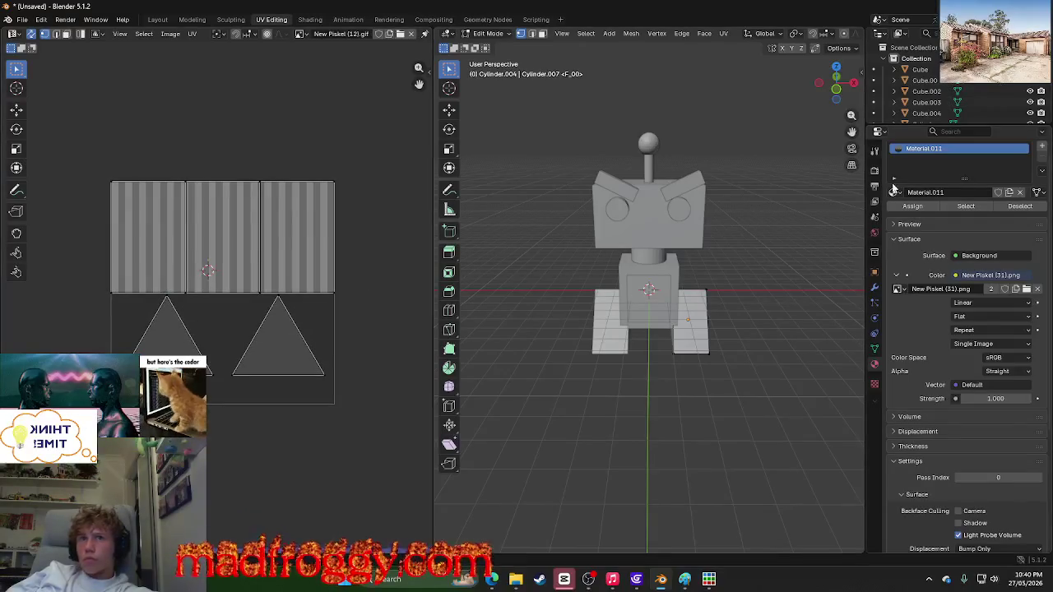
# Step: Assign New Piskel (12).gif to the Image Texture and switch on Cyclic looping
pyautogui.click(899, 289)
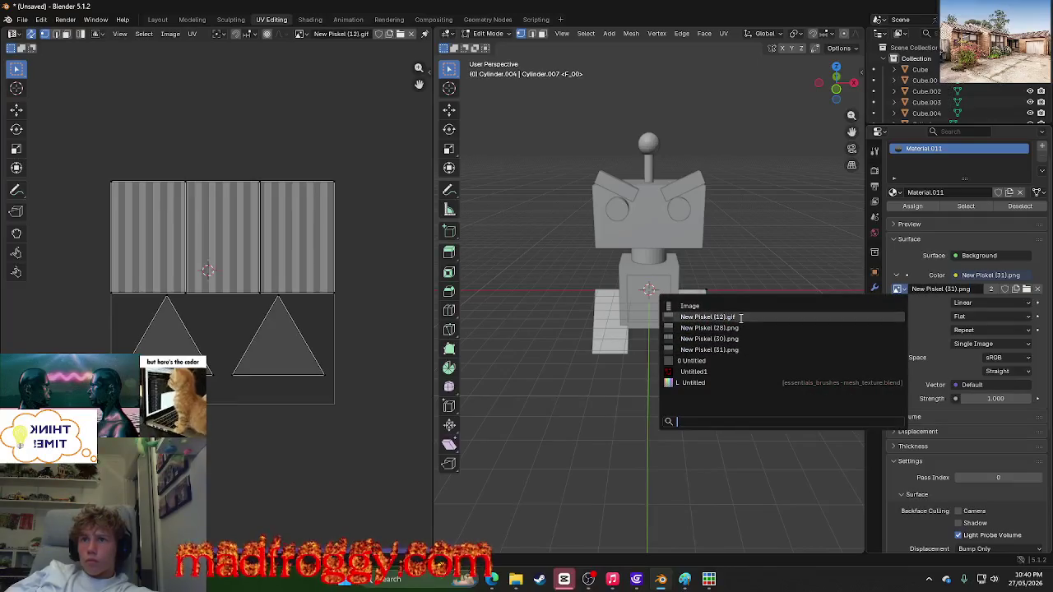
pyautogui.click(708, 316)
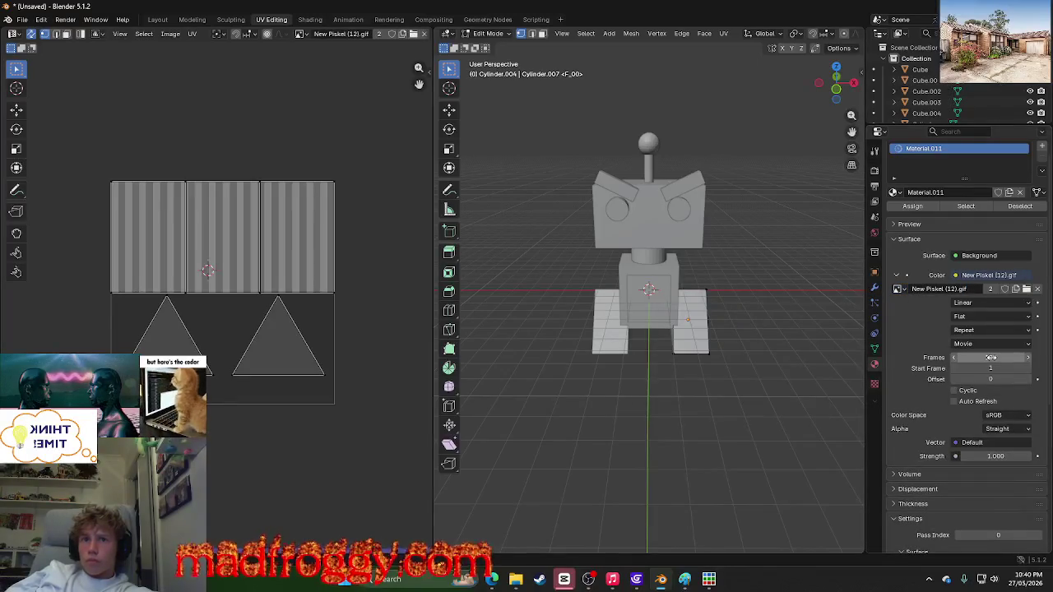
pyautogui.click(955, 391)
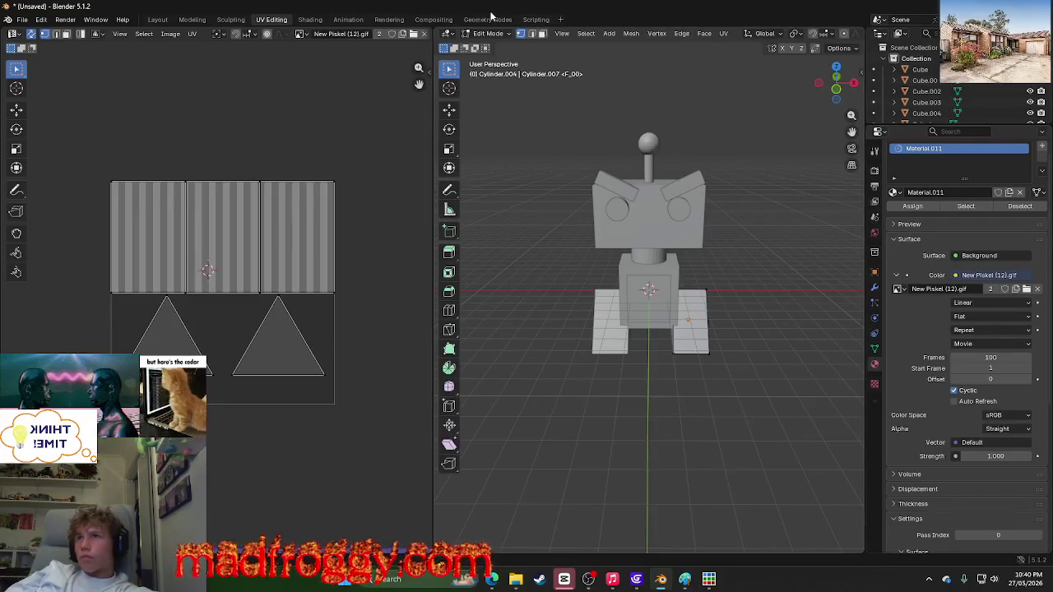
# Step: View the robot from the front in the Shading workspace's rendered preview
pyautogui.click(310, 20)
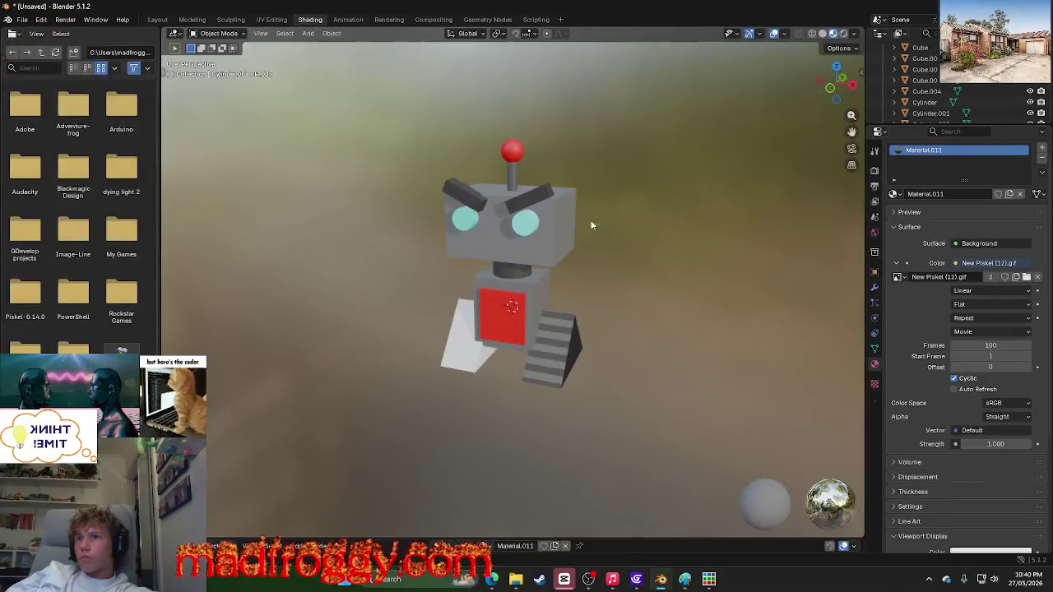
pyautogui.moveTo(714, 269); pyautogui.dragTo(552, 320, button='middle')
pyautogui.scroll(4, 671, 420)
pyautogui.moveTo(703, 418)
pyautogui.mouseDown(button='middle')
pyautogui.moveTo(317, 422)
pyautogui.moveTo(263, 414)
pyautogui.moveTo(247, 393)
pyautogui.mouseUp(button='middle')
pyautogui.scroll(-3, 263, 387)
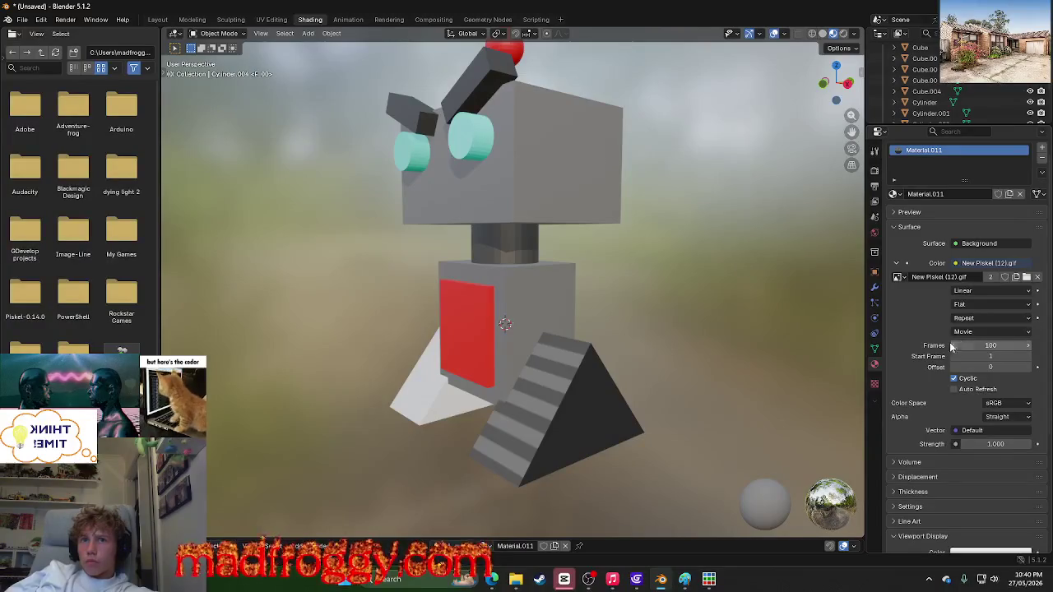
# Step: Set the GIF texture's Frames to 2 and enable Auto Refresh
pyautogui.click(982, 344)
pyautogui.write('2')
pyautogui.press('Return')
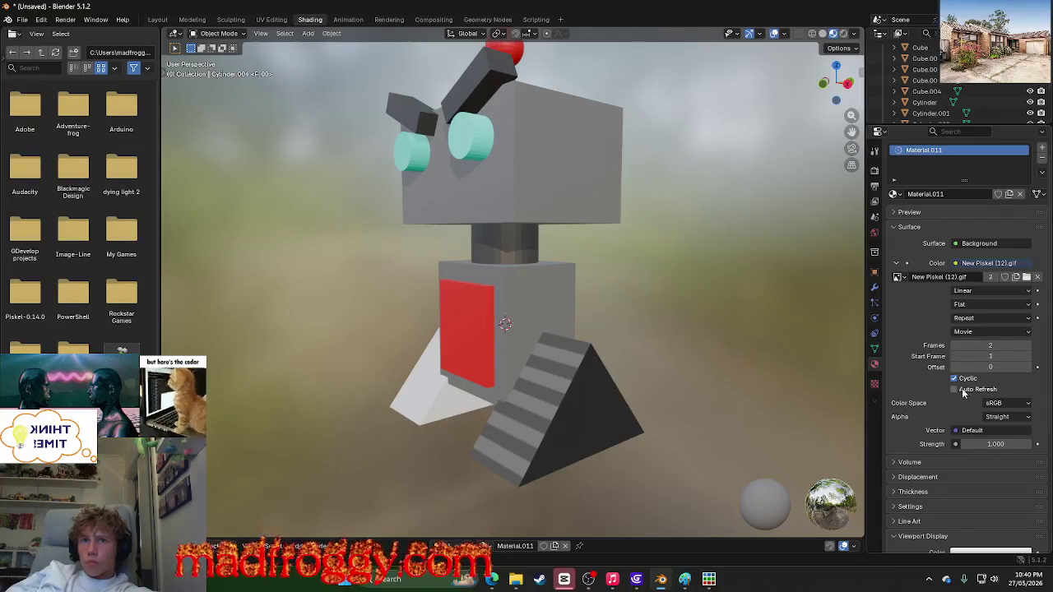
pyautogui.click(962, 390)
pyautogui.scroll(-2, 964, 423)
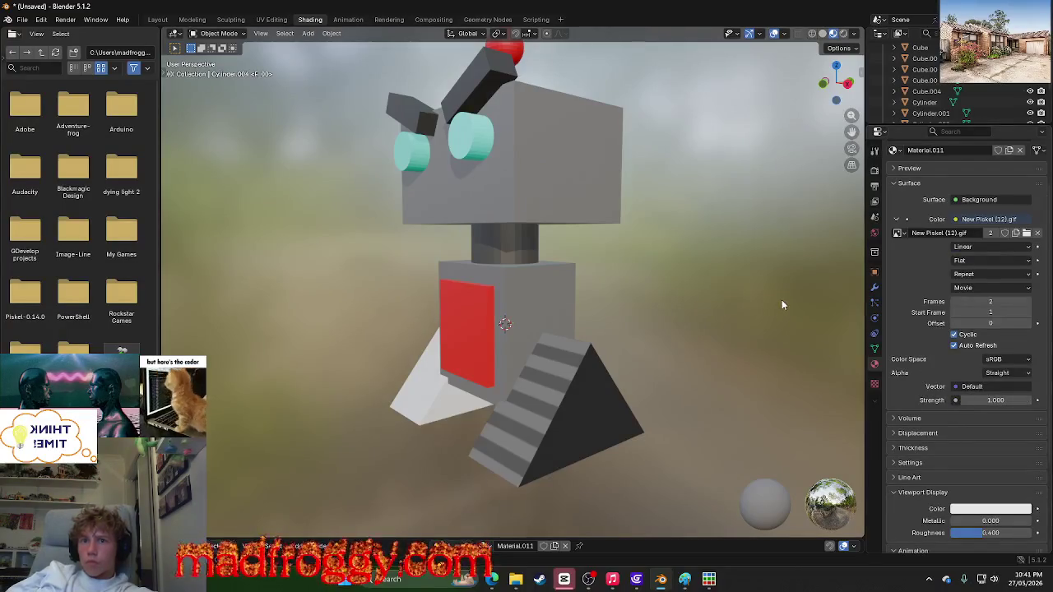
pyautogui.scroll(-5, 811, 338)
pyautogui.moveTo(679, 288)
pyautogui.mouseDown(button='middle')
pyautogui.moveTo(775, 306)
pyautogui.moveTo(759, 317)
pyautogui.moveTo(666, 318)
pyautogui.mouseUp(button='middle')
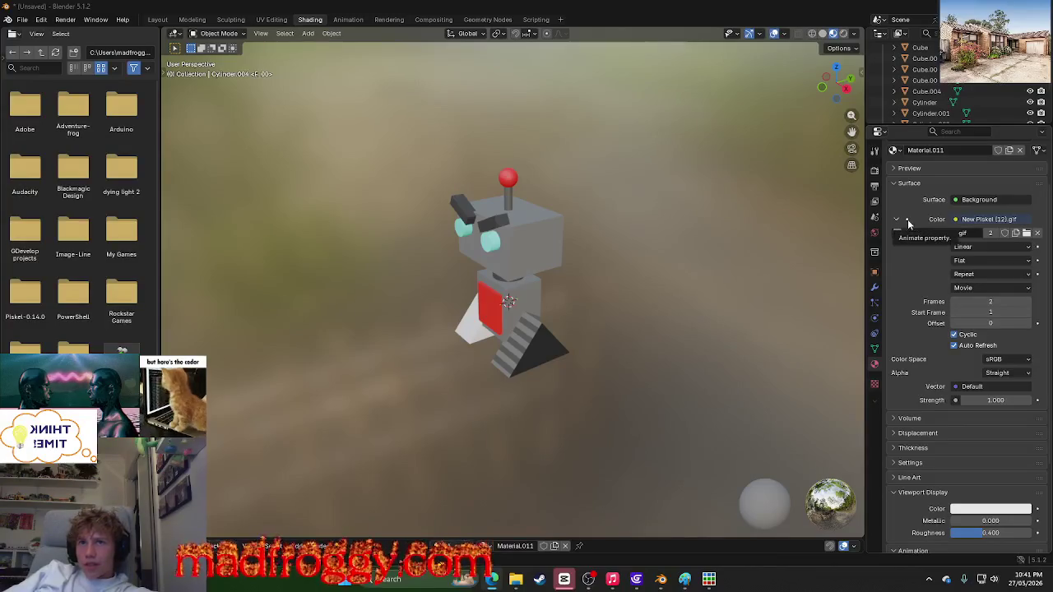
# Step: Orbit around the textured robot, snap to front view, and return to the Layout workspace
pyautogui.moveTo(556, 263)
pyautogui.mouseDown(button='middle')
pyautogui.moveTo(708, 247)
pyautogui.moveTo(489, 313)
pyautogui.mouseUp(button='middle')
pyautogui.scroll(8, 410, 282)
pyautogui.scroll(-7, 410, 282)
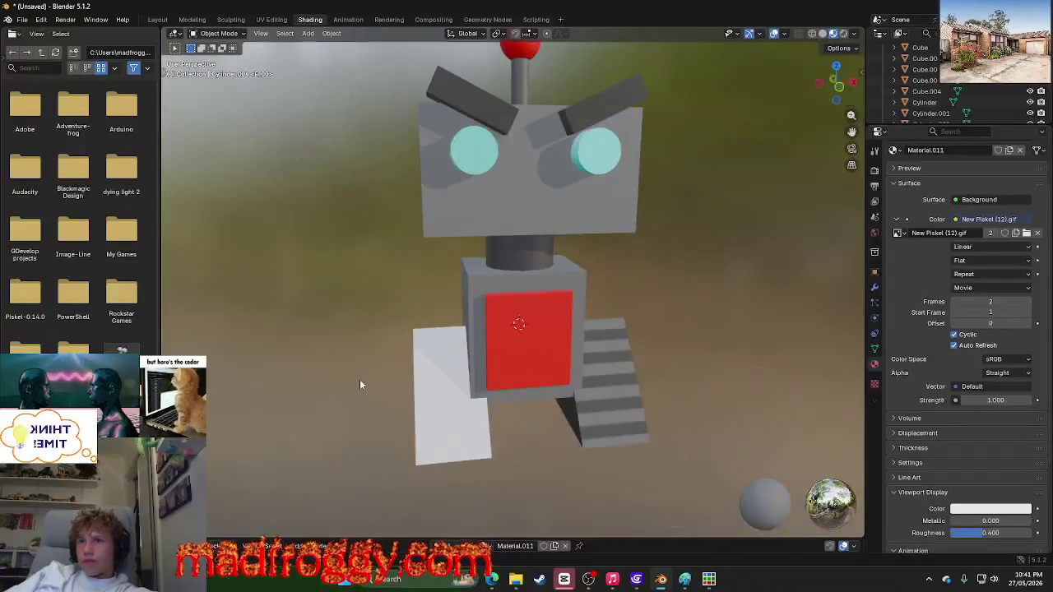
pyautogui.scroll(4, 677, 353)
pyautogui.moveTo(679, 354)
pyautogui.mouseDown(button='middle')
pyautogui.moveTo(711, 329)
pyautogui.moveTo(659, 311)
pyautogui.mouseUp(button='middle')
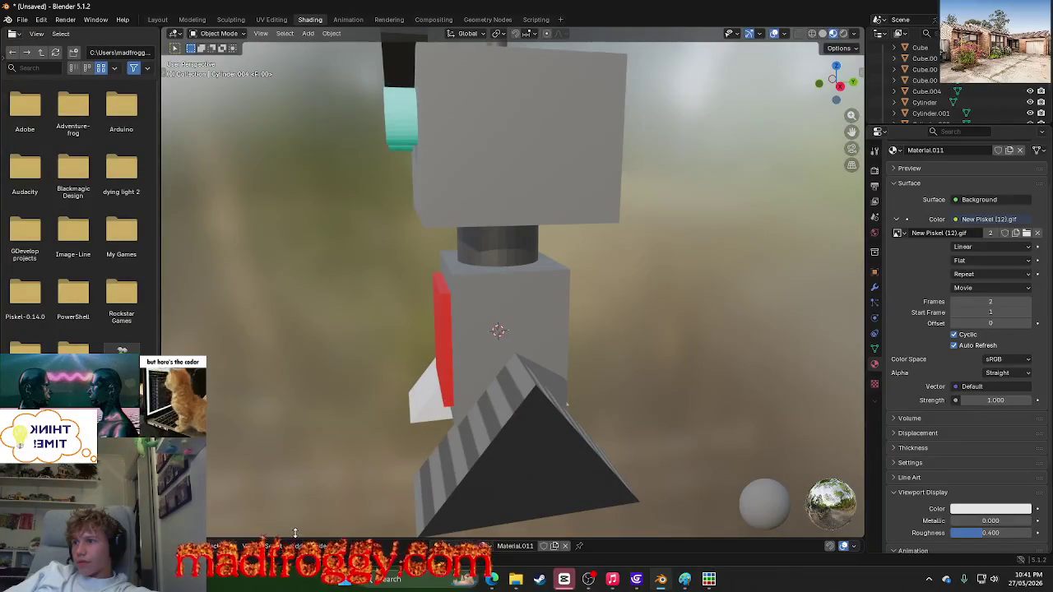
pyautogui.press('KP_1')
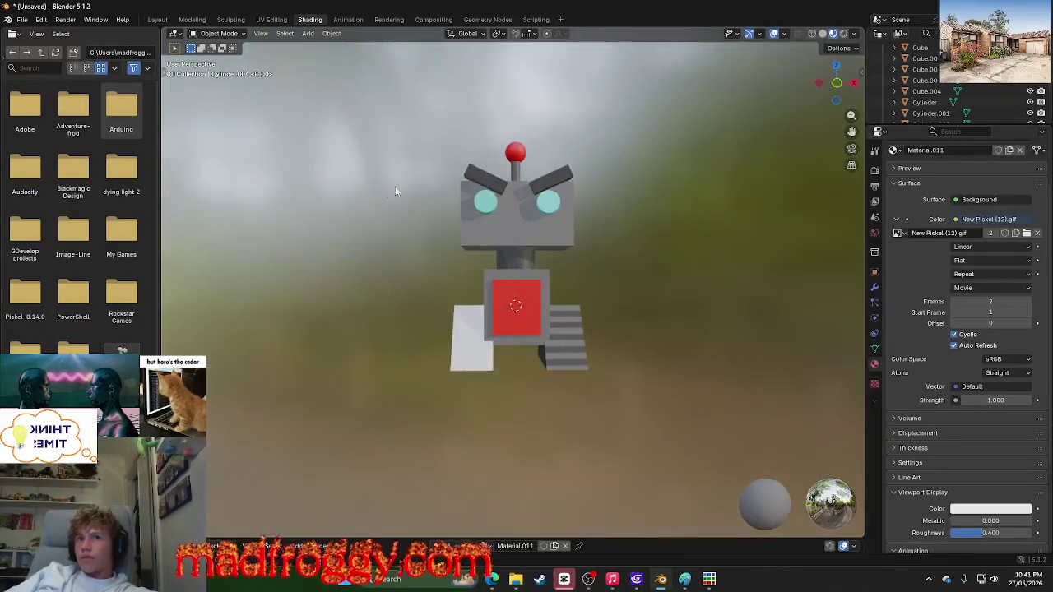
pyautogui.click(157, 19)
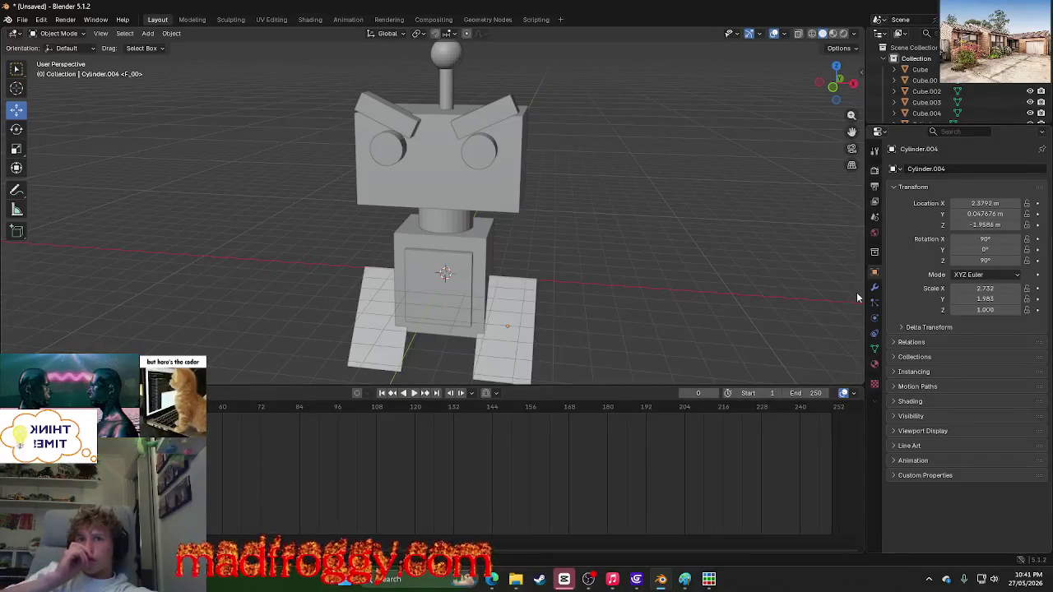
# Step: Check the right foot's material, confirming its Piskel GIF texture stays at 2 movie frames
pyautogui.click(873, 381)
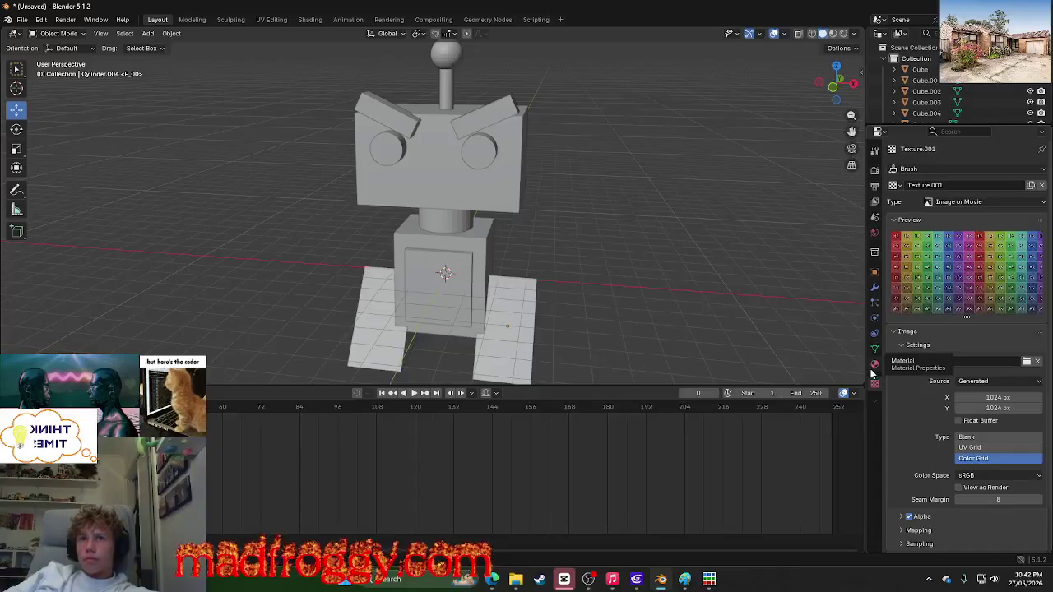
pyautogui.click(526, 309)
pyautogui.click(873, 365)
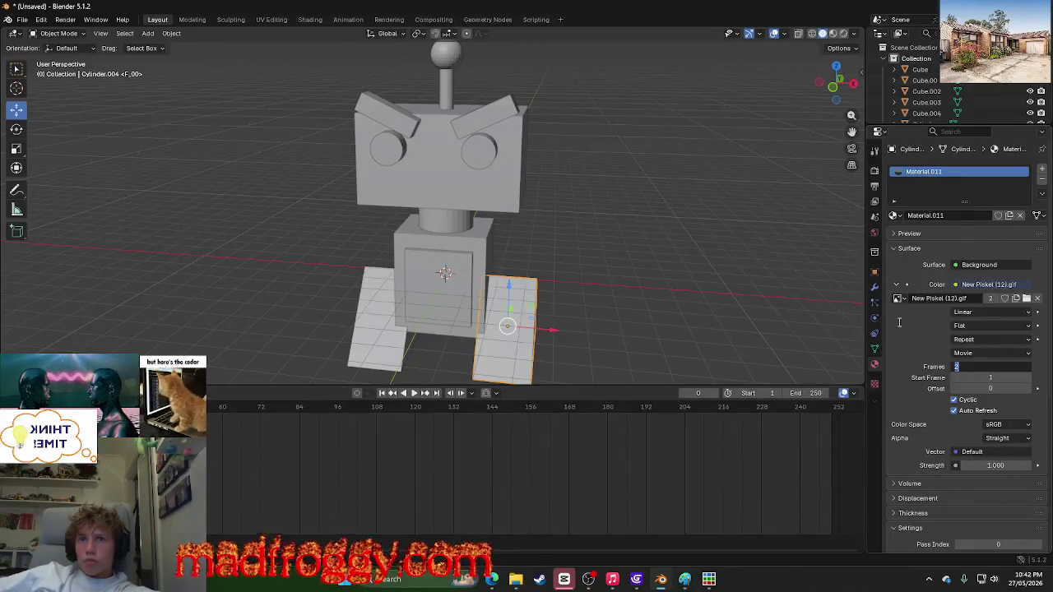
pyautogui.press('Return')
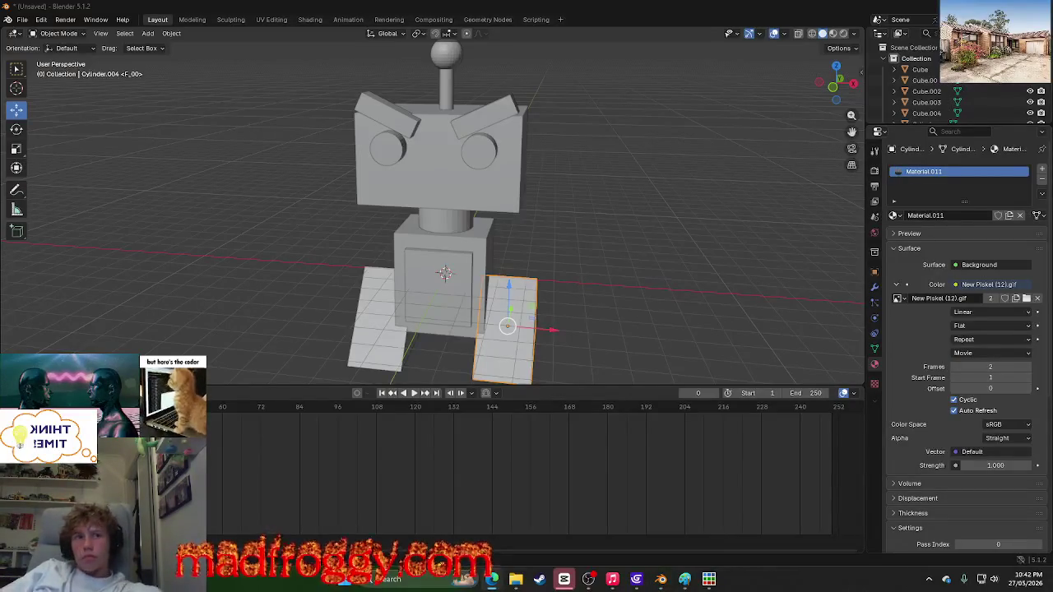
pyautogui.hotkey('alt', 'Tab')
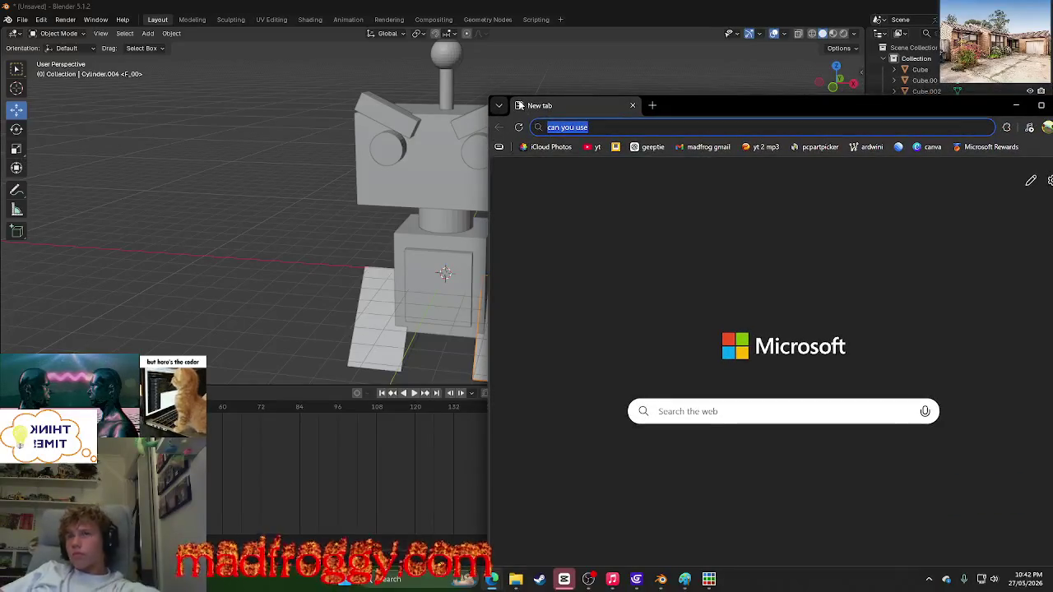
# Step: Search the web for "can you use gifs to UV map blender"
pyautogui.click(676, 127)
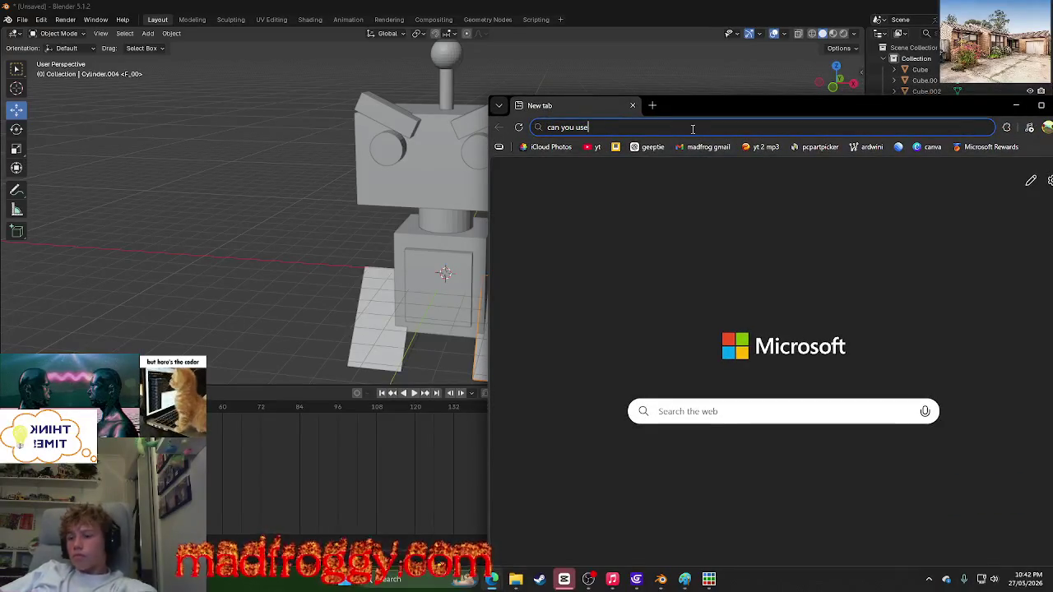
pyautogui.write(' gifs ')
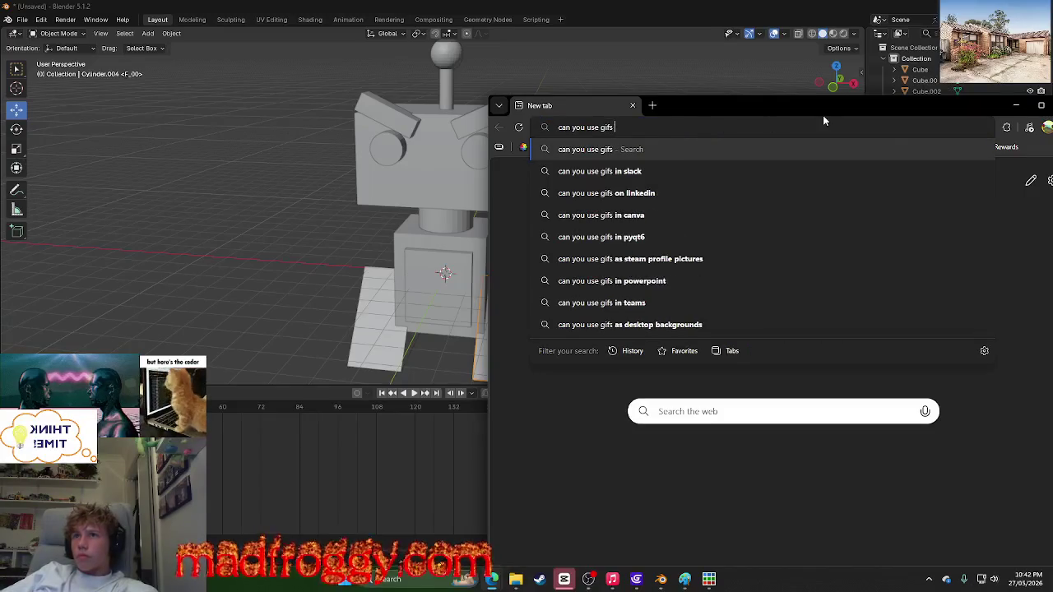
pyautogui.write('to')
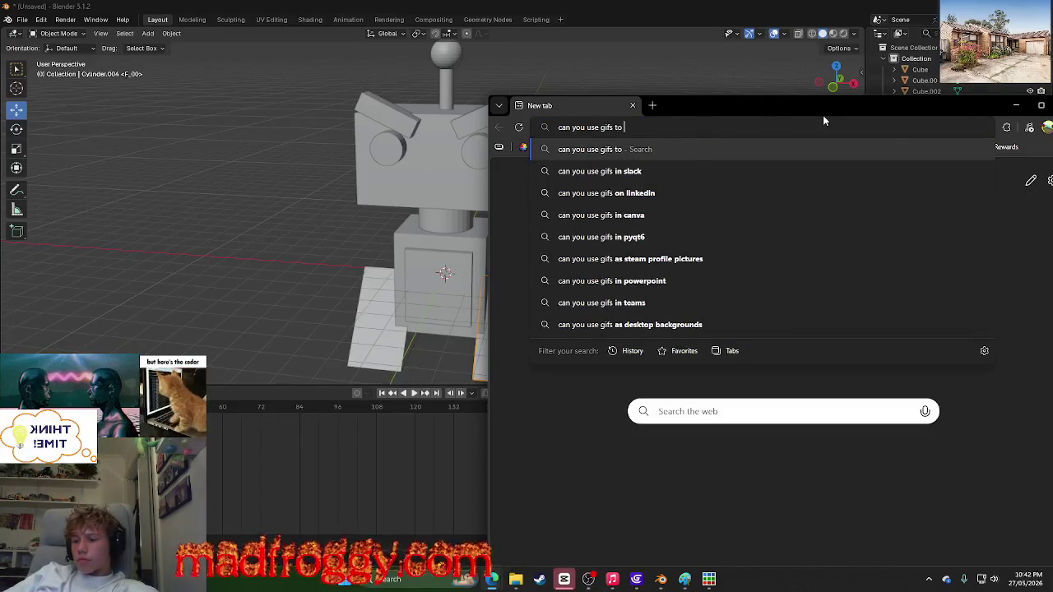
pyautogui.write('UV map blender')
pyautogui.press('Return')
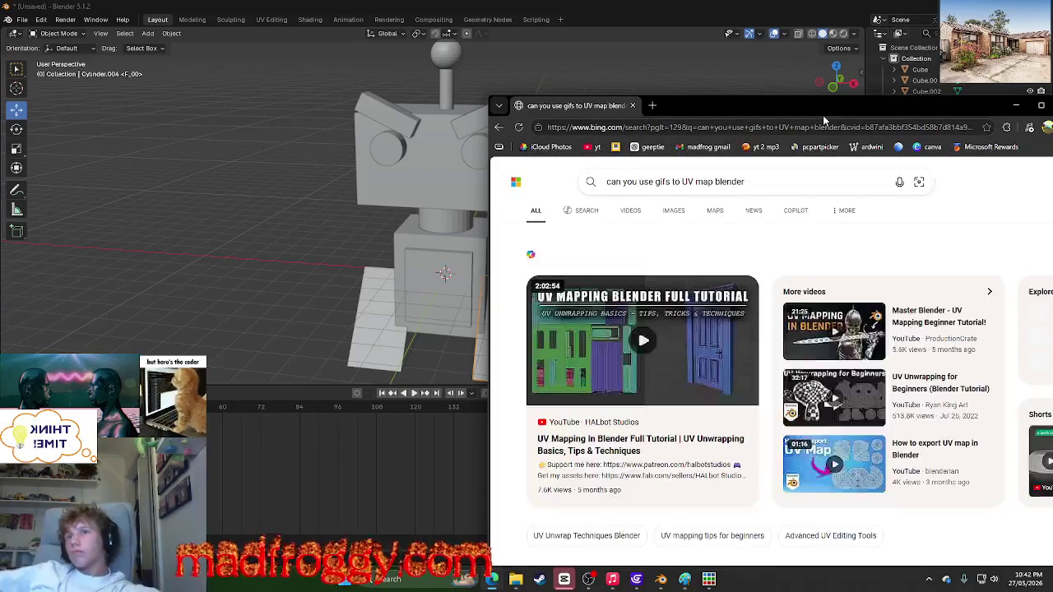
# Step: Copy the link of the Reddit result from the search results
pyautogui.scroll(-3, 852, 239)
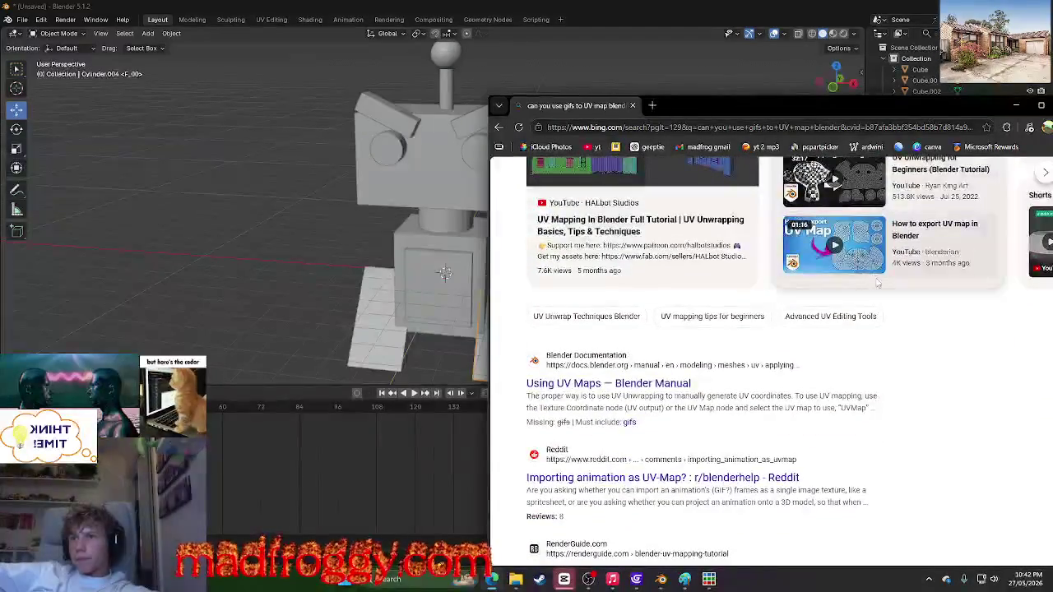
pyautogui.scroll(-2, 881, 352)
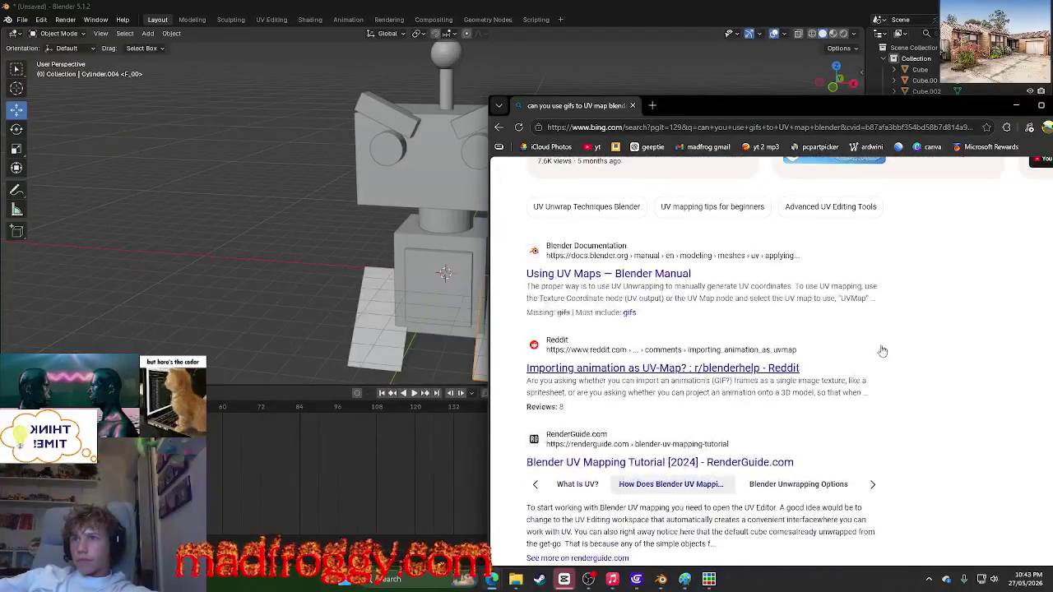
pyautogui.rightClick(878, 364)
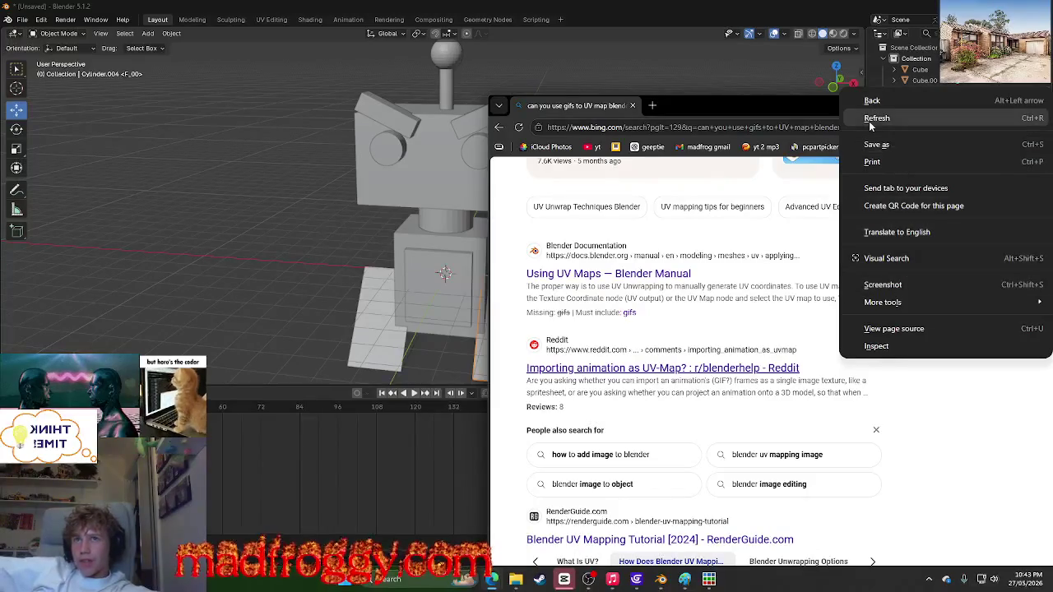
pyautogui.rightClick(765, 364)
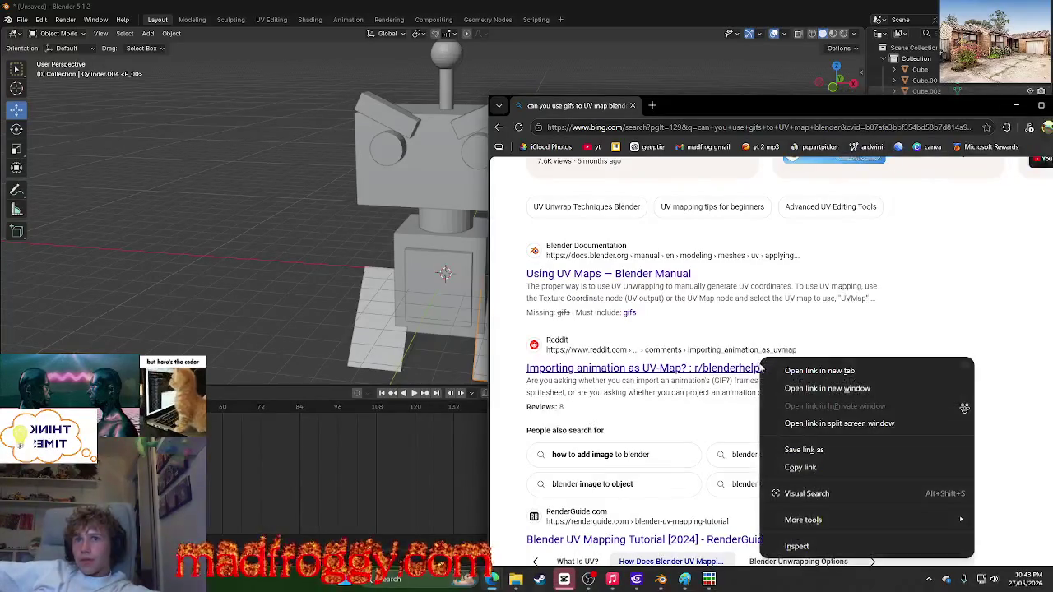
pyautogui.click(859, 467)
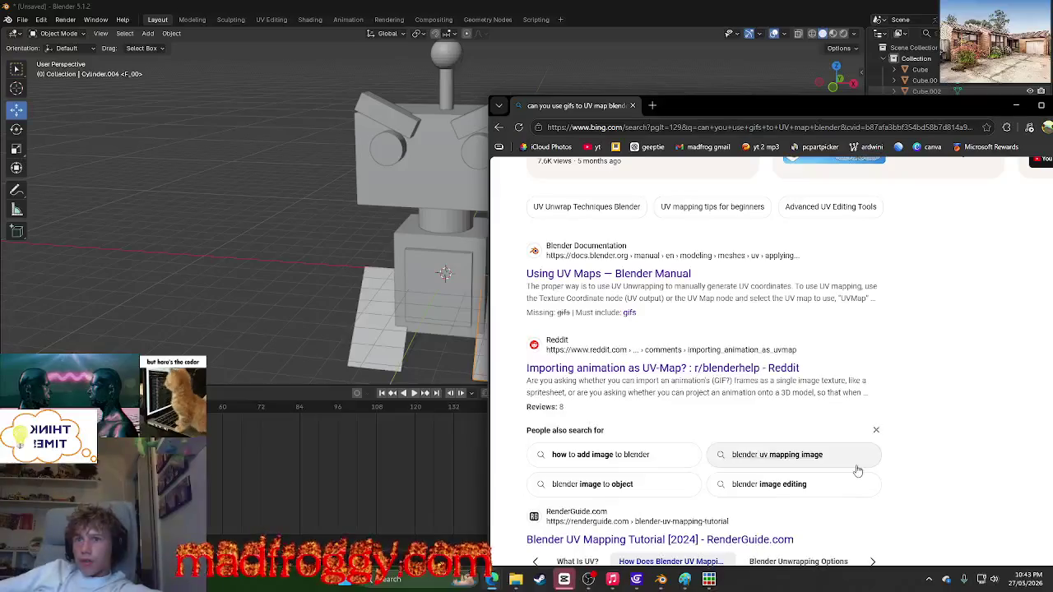
pyautogui.press('super')
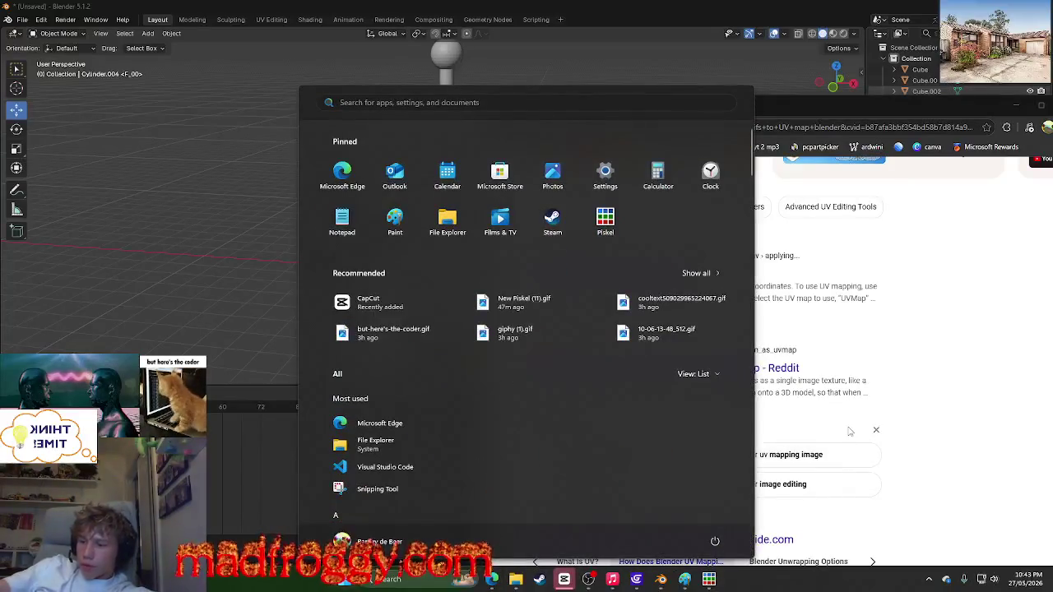
# Step: Load the copied Reddit thread in Chrome and maximize it, minimizing the Bing window
pyautogui.write('google Chrome')
pyautogui.press('Return')
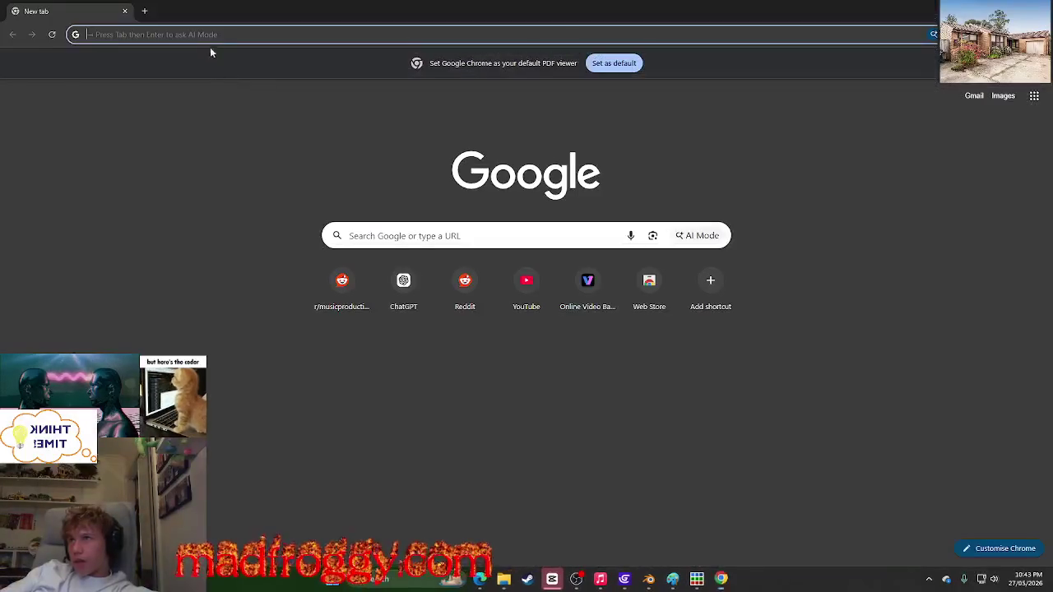
pyautogui.hotkey('ctrl', 'v')
pyautogui.press('Return')
pyautogui.moveTo(420, 7); pyautogui.dragTo(439, 165)
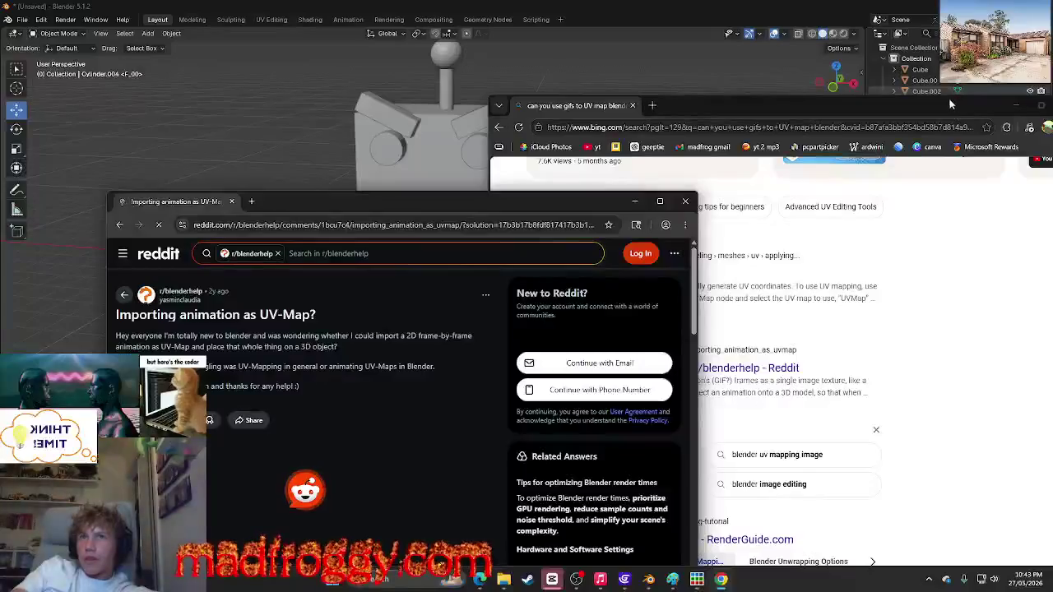
pyautogui.click(938, 175)
pyautogui.click(1014, 105)
pyautogui.doubleClick(384, 198)
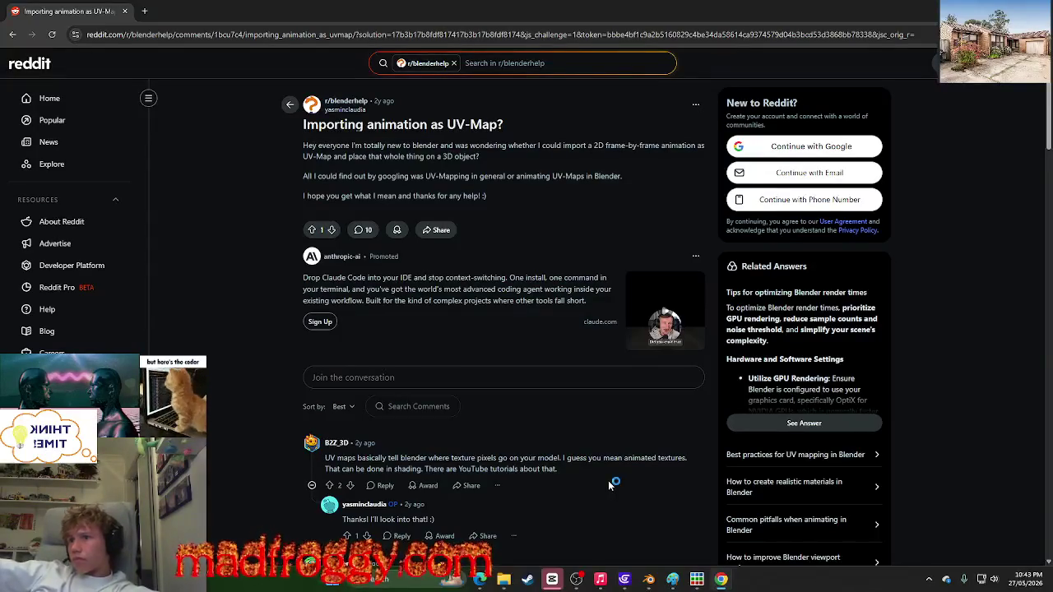
# Step: Read down the thread to the replies suggesting animated textures
pyautogui.scroll(-2, 604, 481)
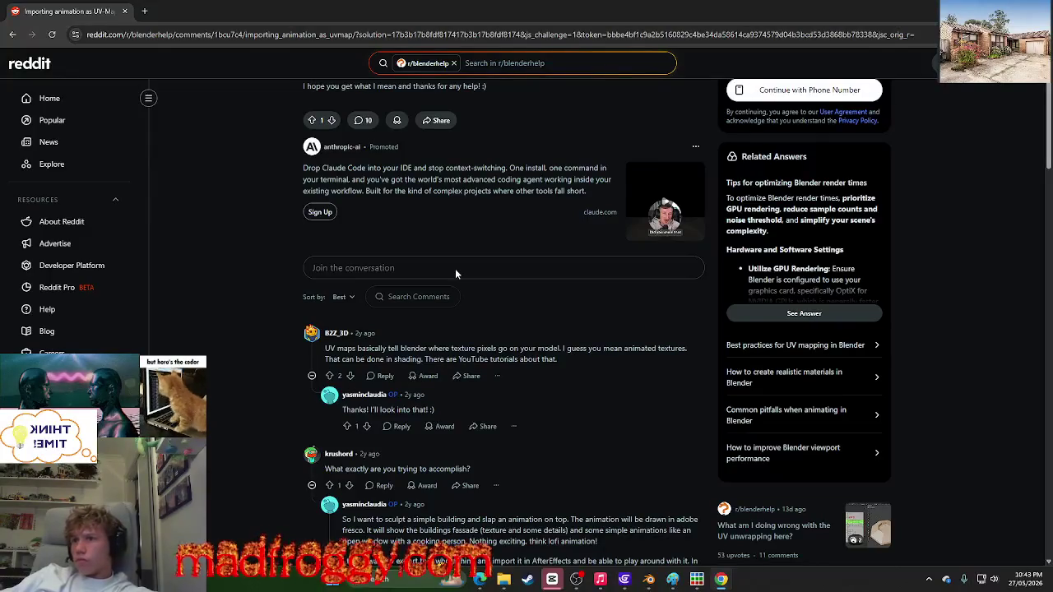
pyautogui.scroll(-1, 455, 268)
pyautogui.scroll(-3, 456, 276)
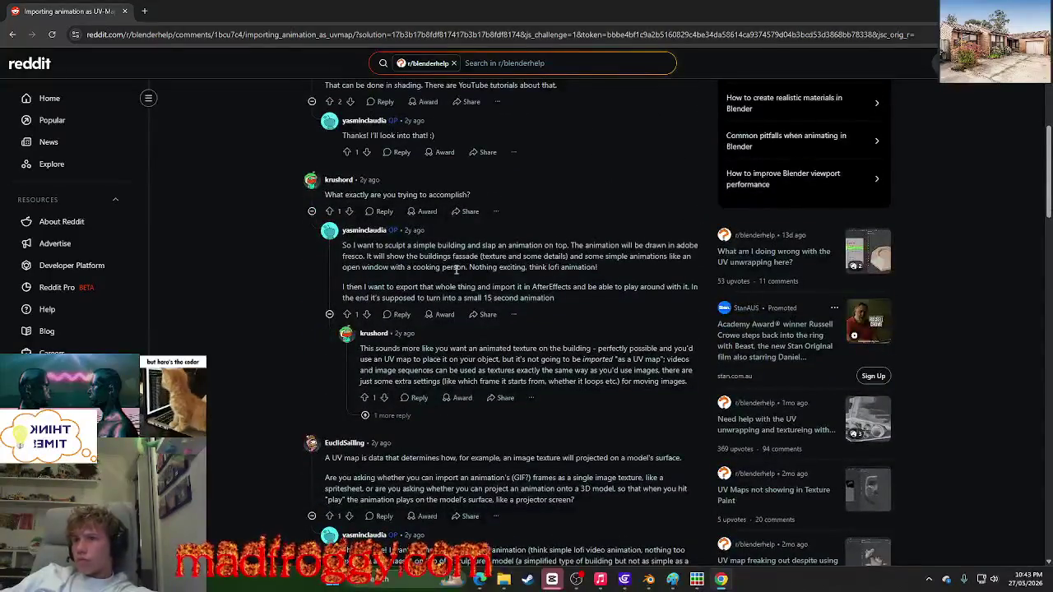